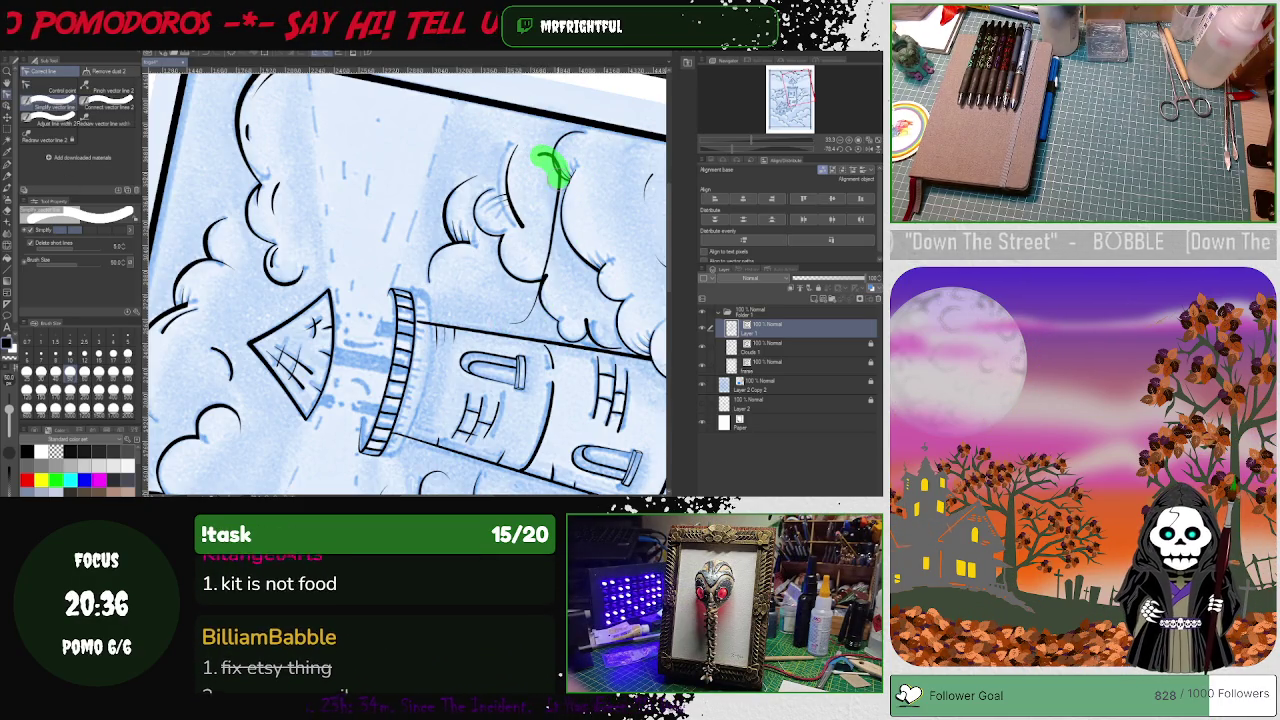
Step: Redraw the cloud outline beside the lighthouse top as a clean black vector line
left_click_drag(512, 320, 511, 322)
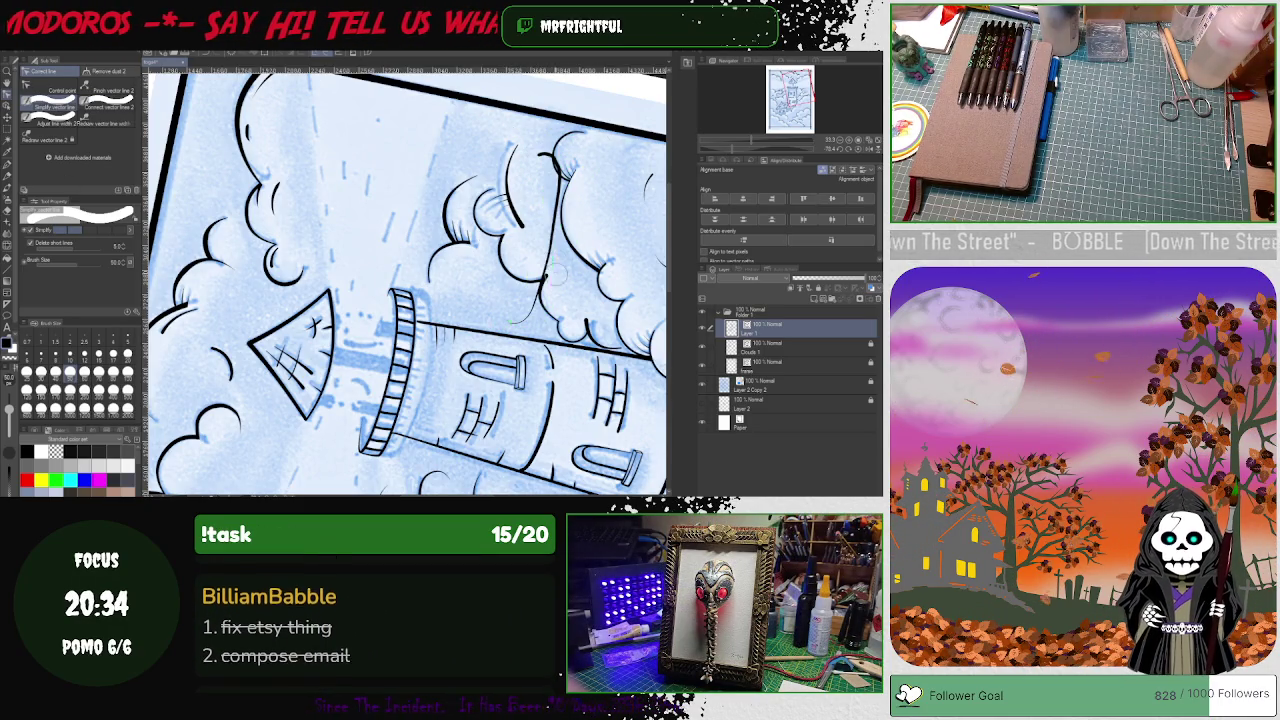
left_click(45, 90)
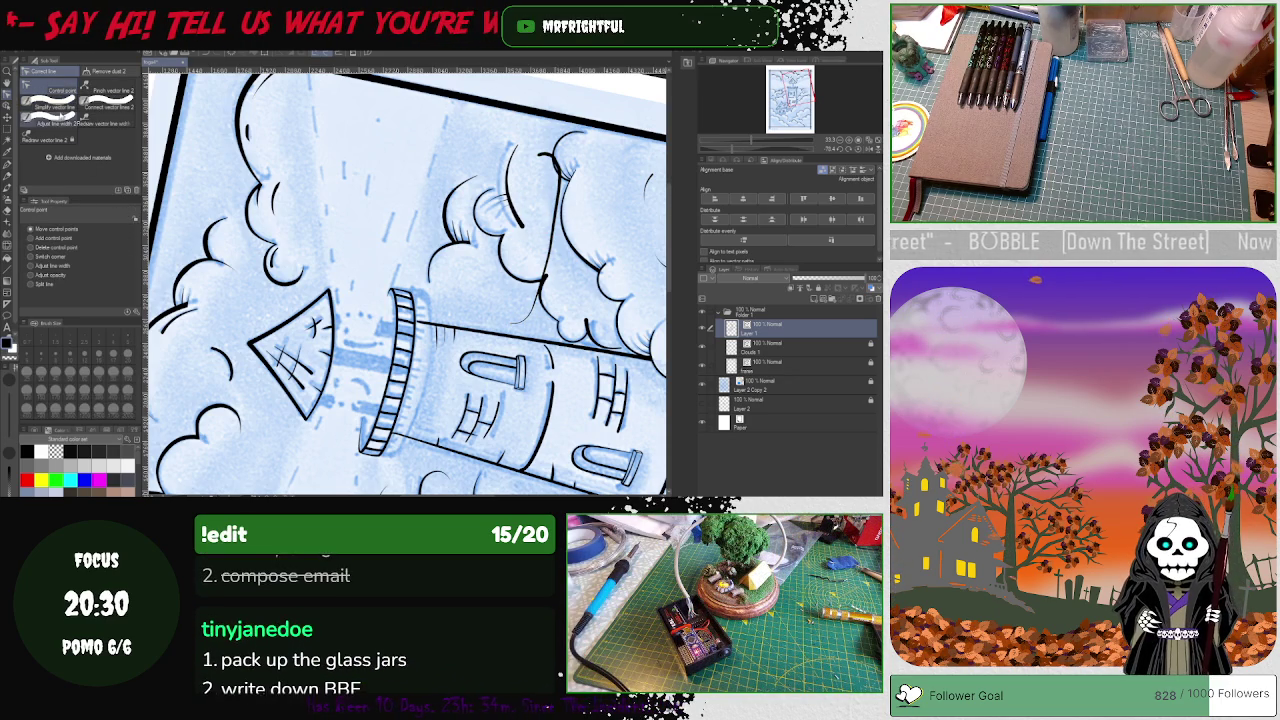
key("o")
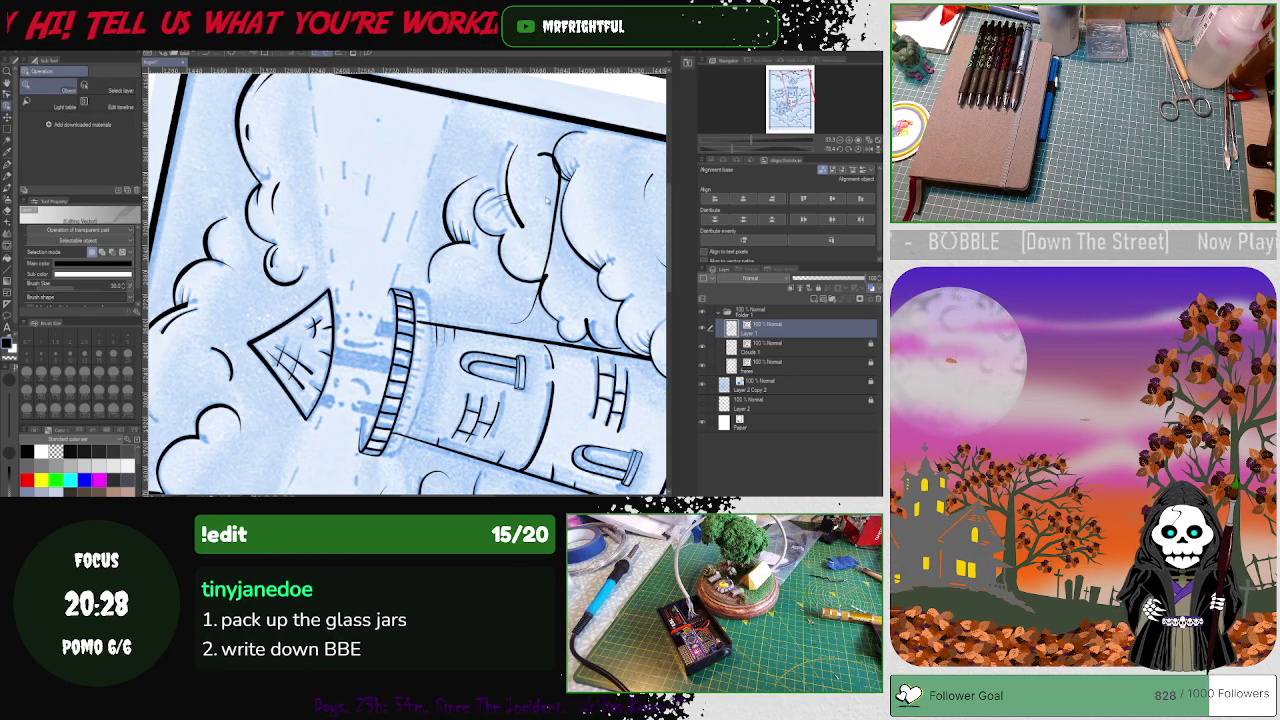
Step: Select the band line under the lantern gallery and fit the whole page in view
left_click(434, 320)
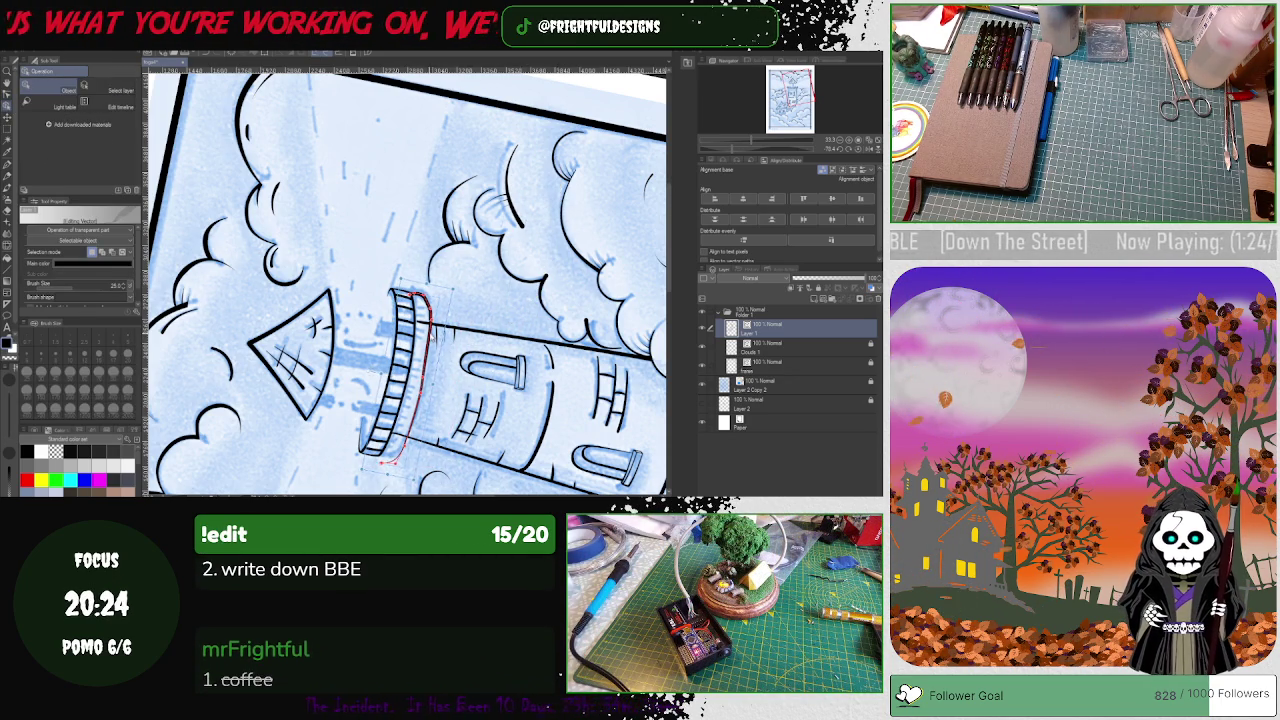
left_click(870, 140)
left_click(869, 147)
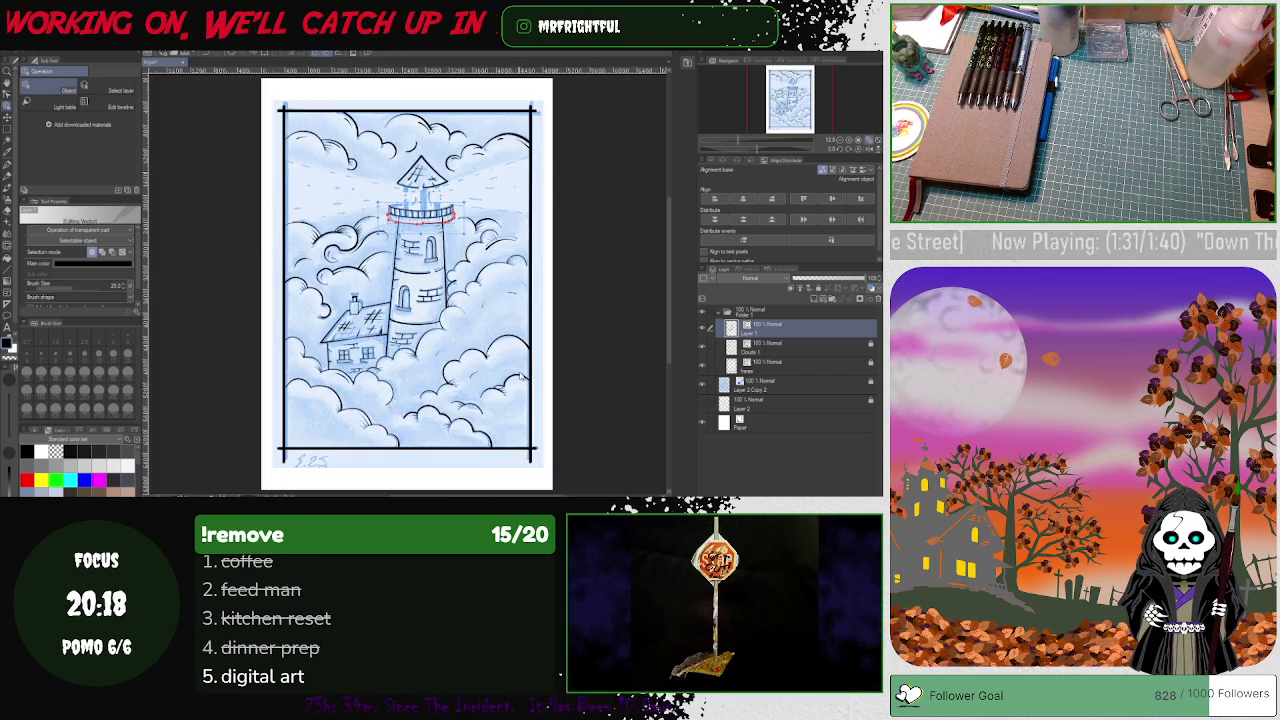
Step: Zoom to the lantern and bend the band line's right end down along the tower edge
scroll(538, 458, "up", 3)
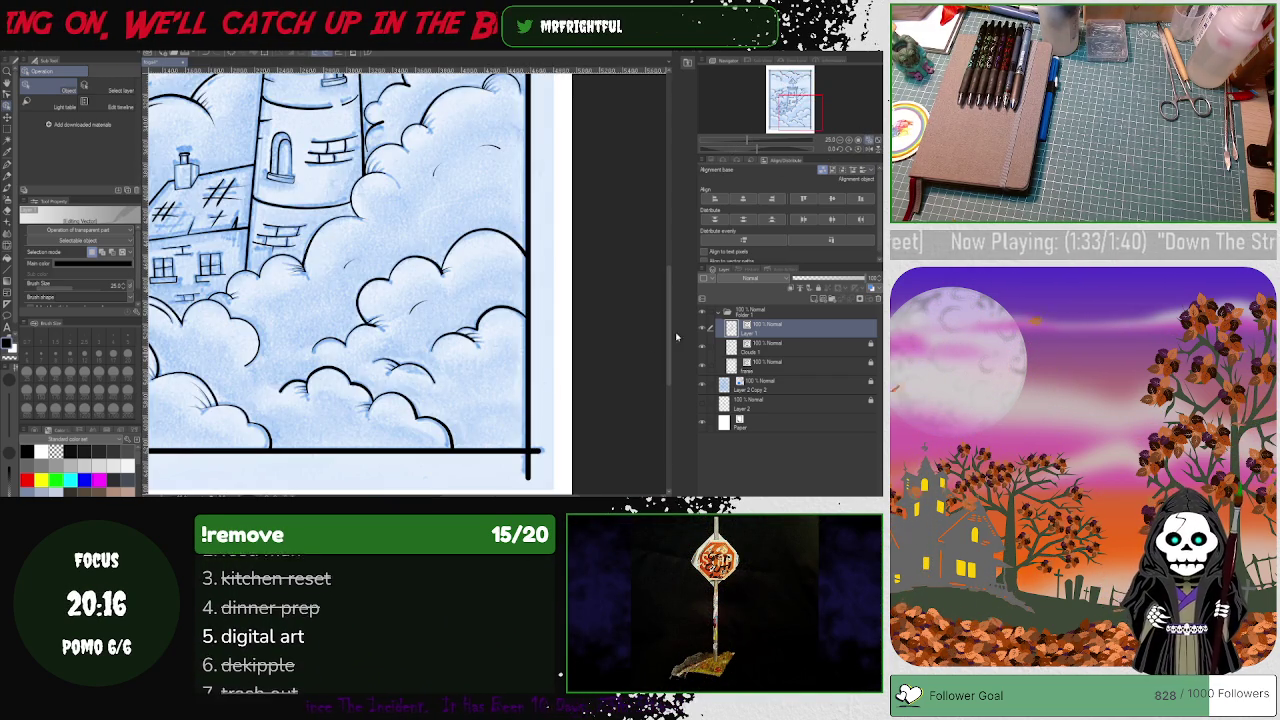
left_click_drag(668, 307, 668, 230)
scroll(368, 240, "up", 1)
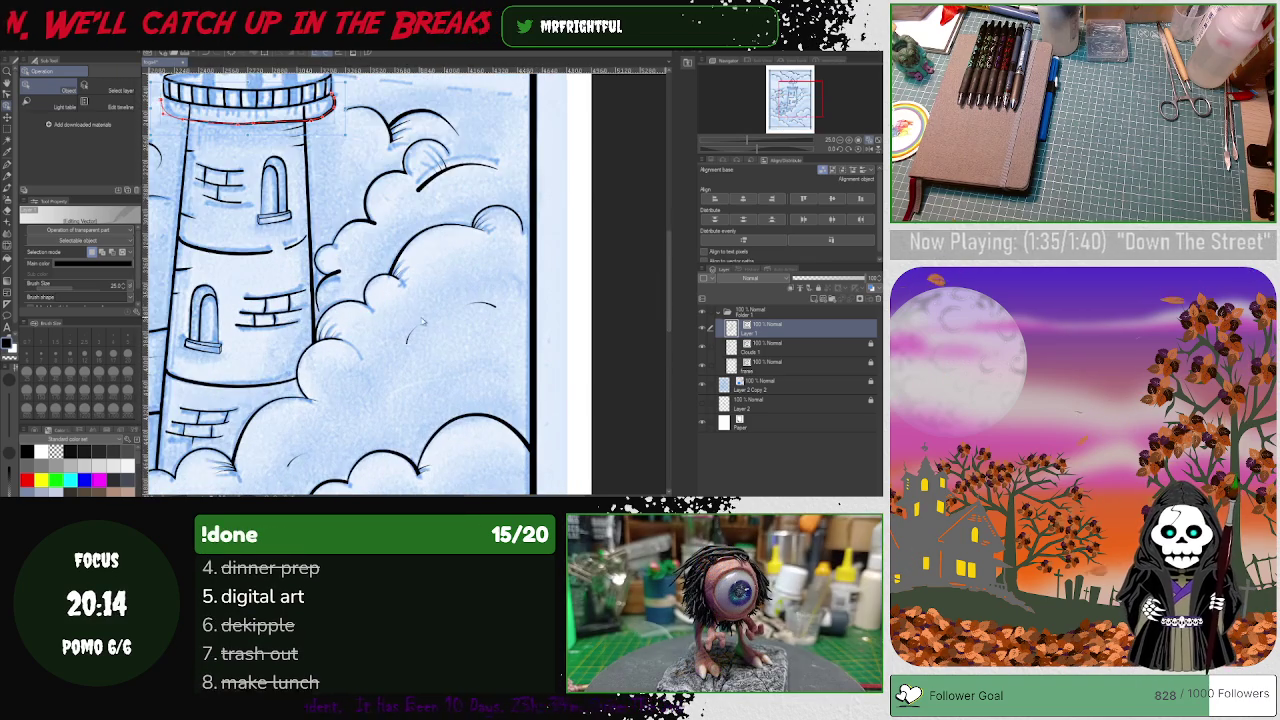
scroll(413, 293, "up", 2)
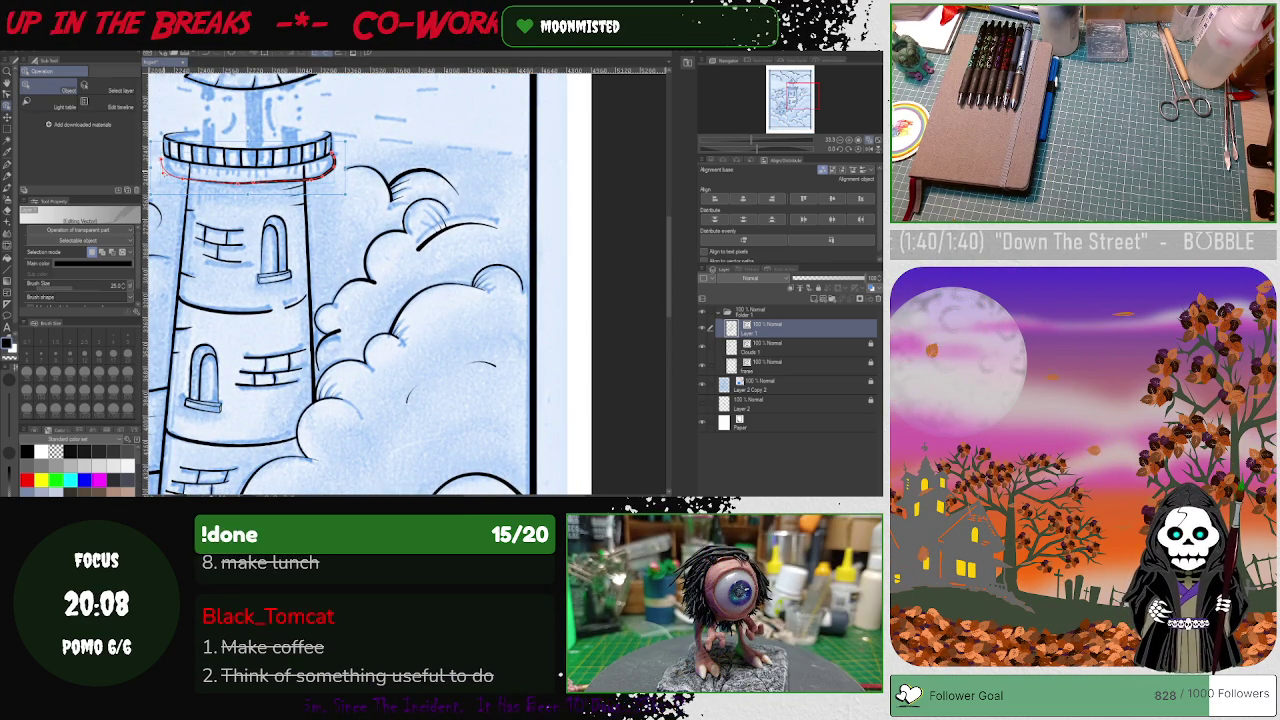
scroll(157, 230, "up", 1)
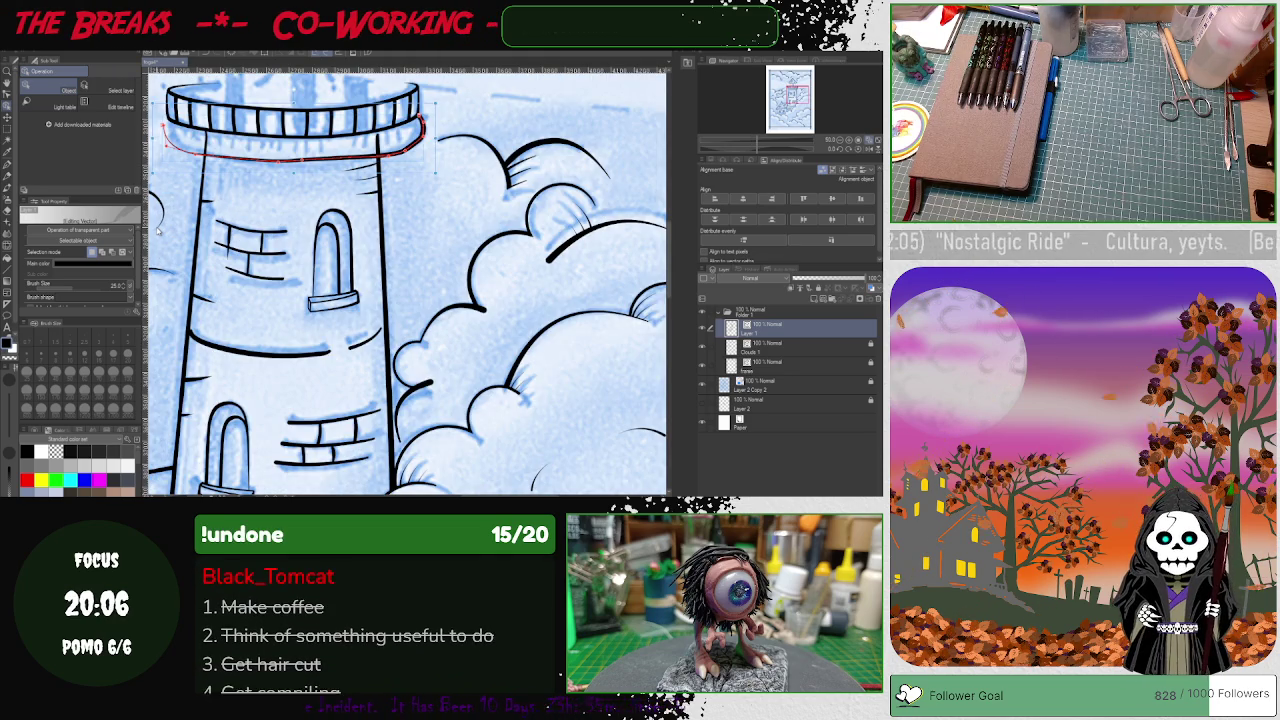
scroll(558, 348, "up", 2)
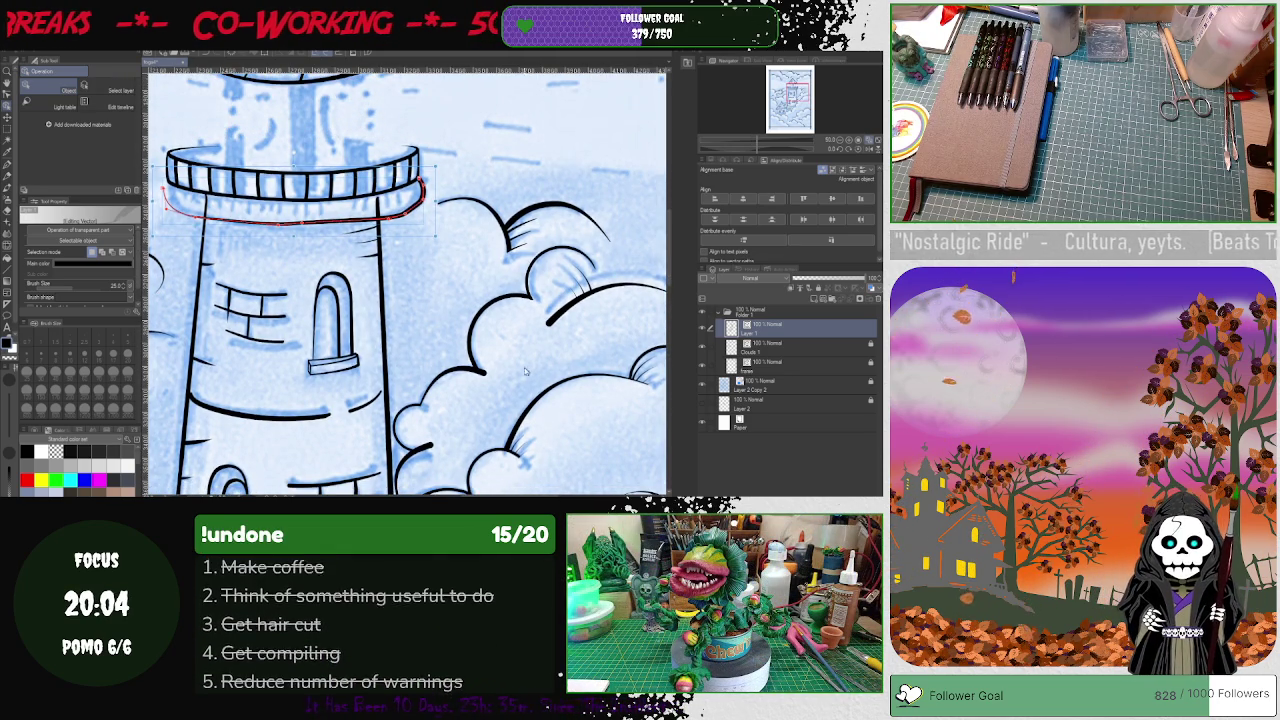
scroll(558, 348, "left", 3)
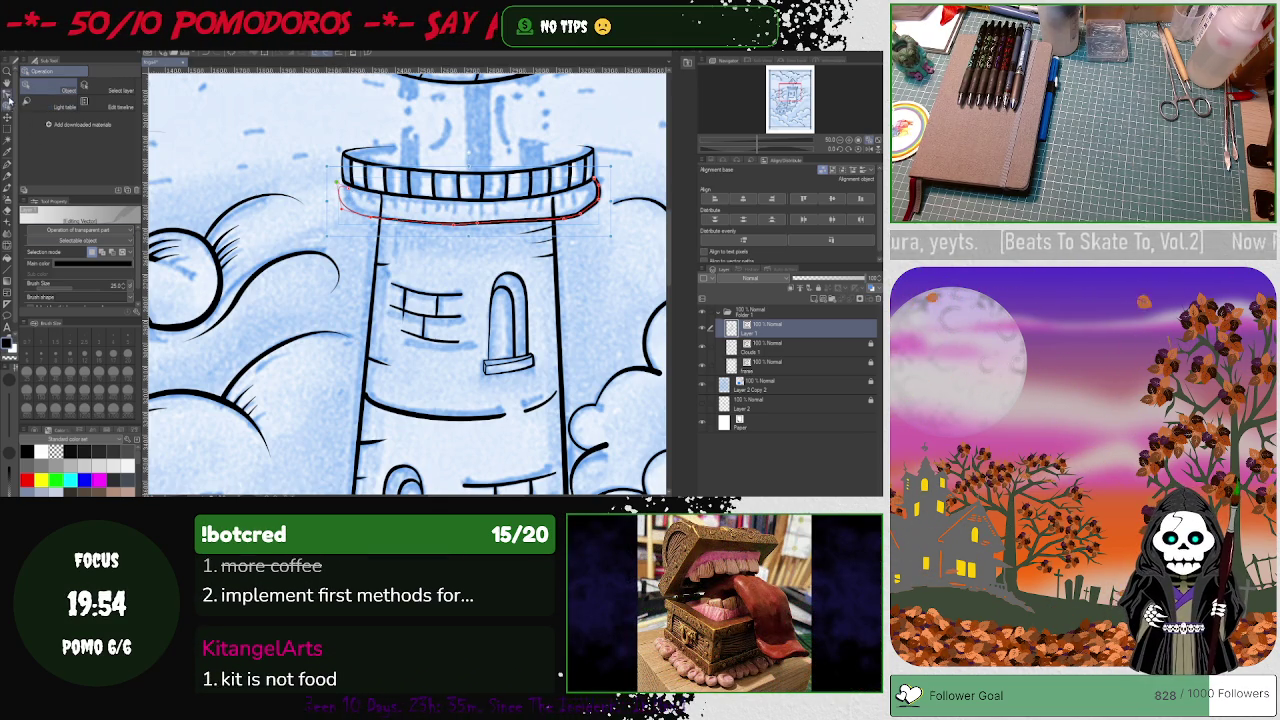
key("y")
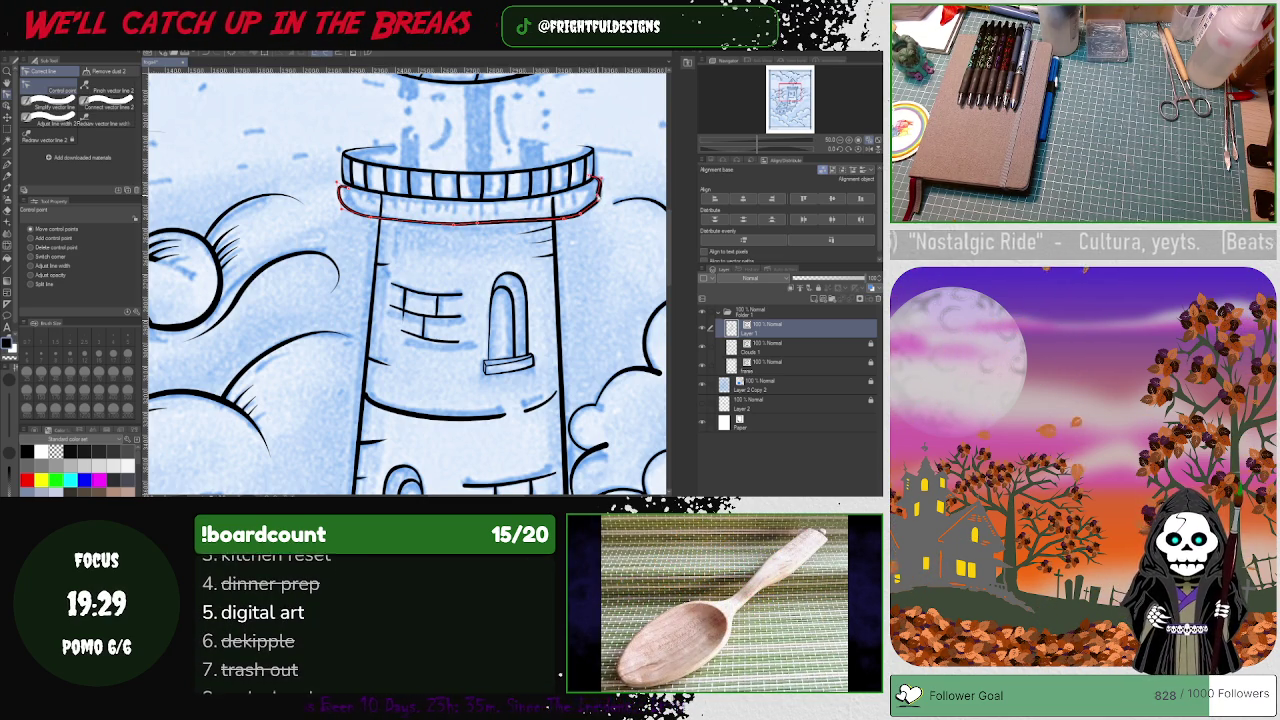
left_click_drag(598, 198, 580, 225)
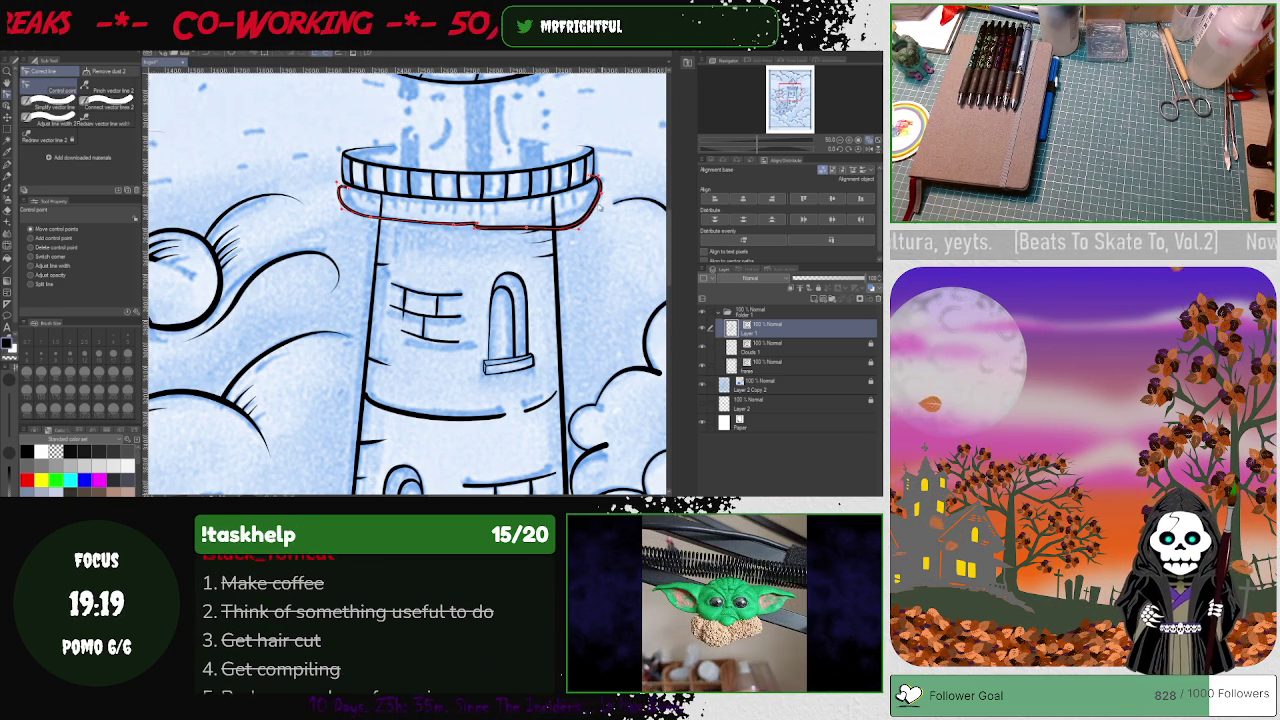
left_click(585, 238)
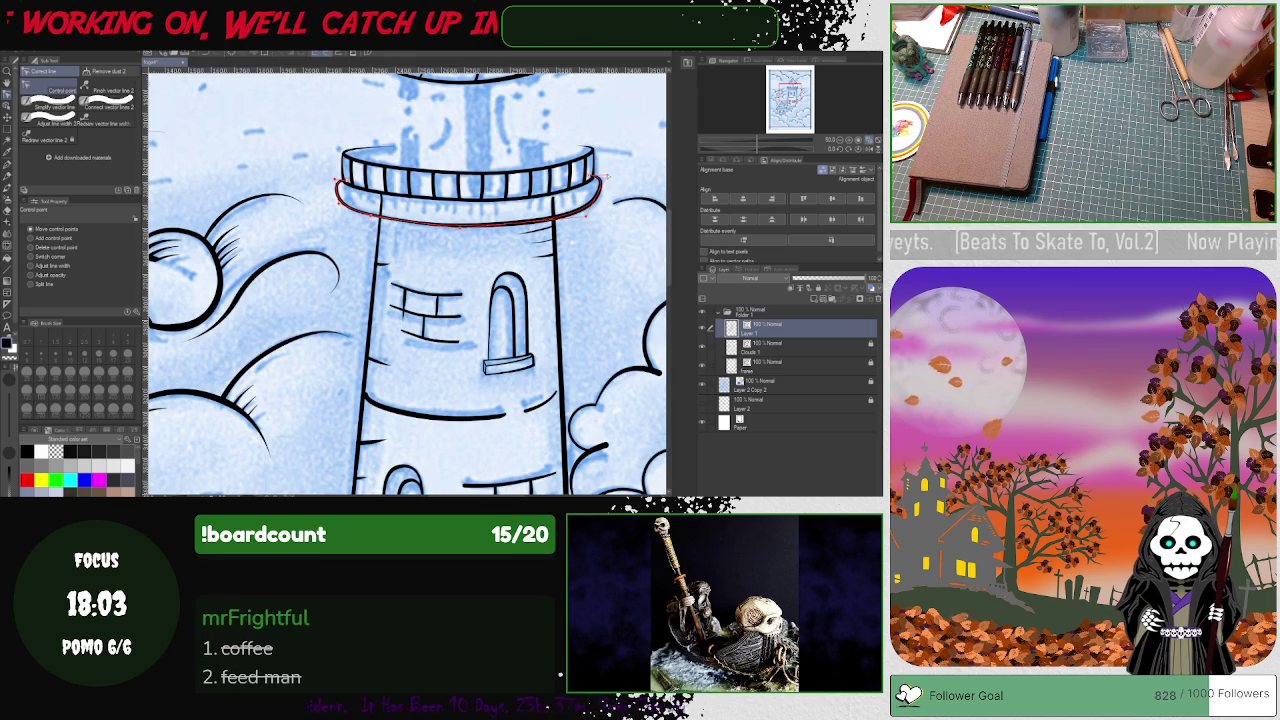
Step: Select the window arch lines, ready the Eraser, and zoom out to the whole lighthouse
left_click(492, 319)
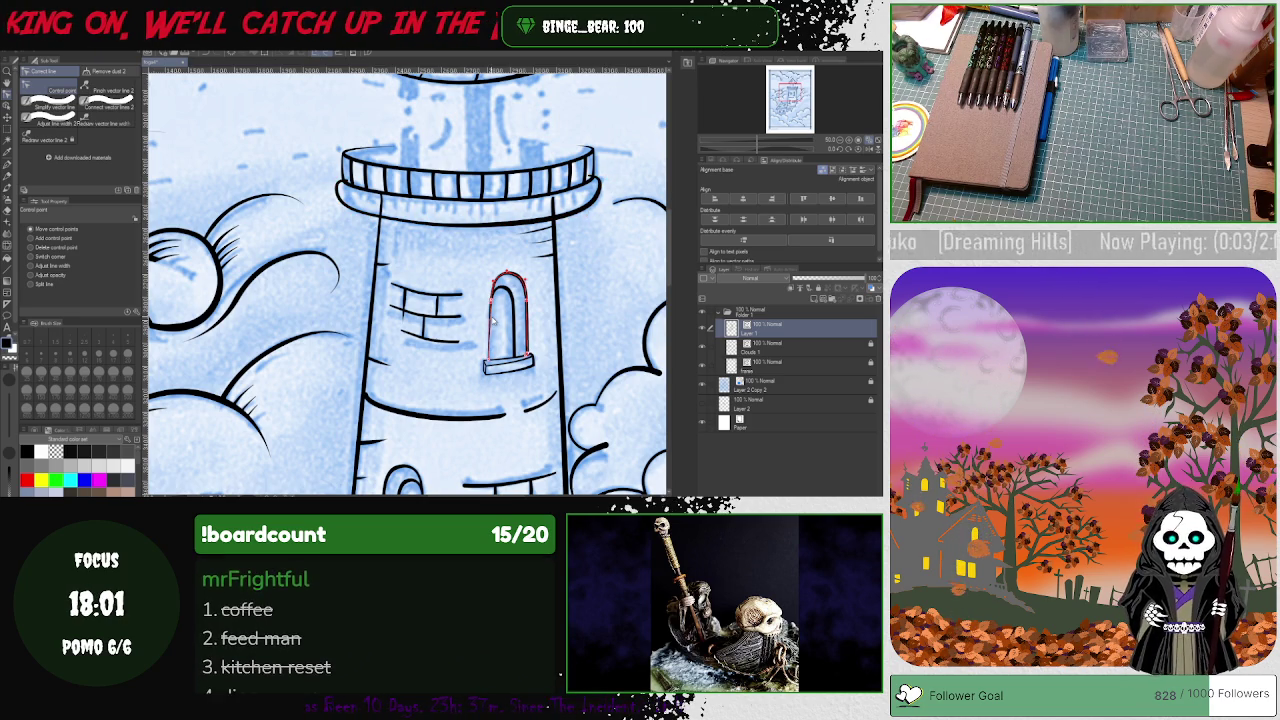
left_click(500, 303)
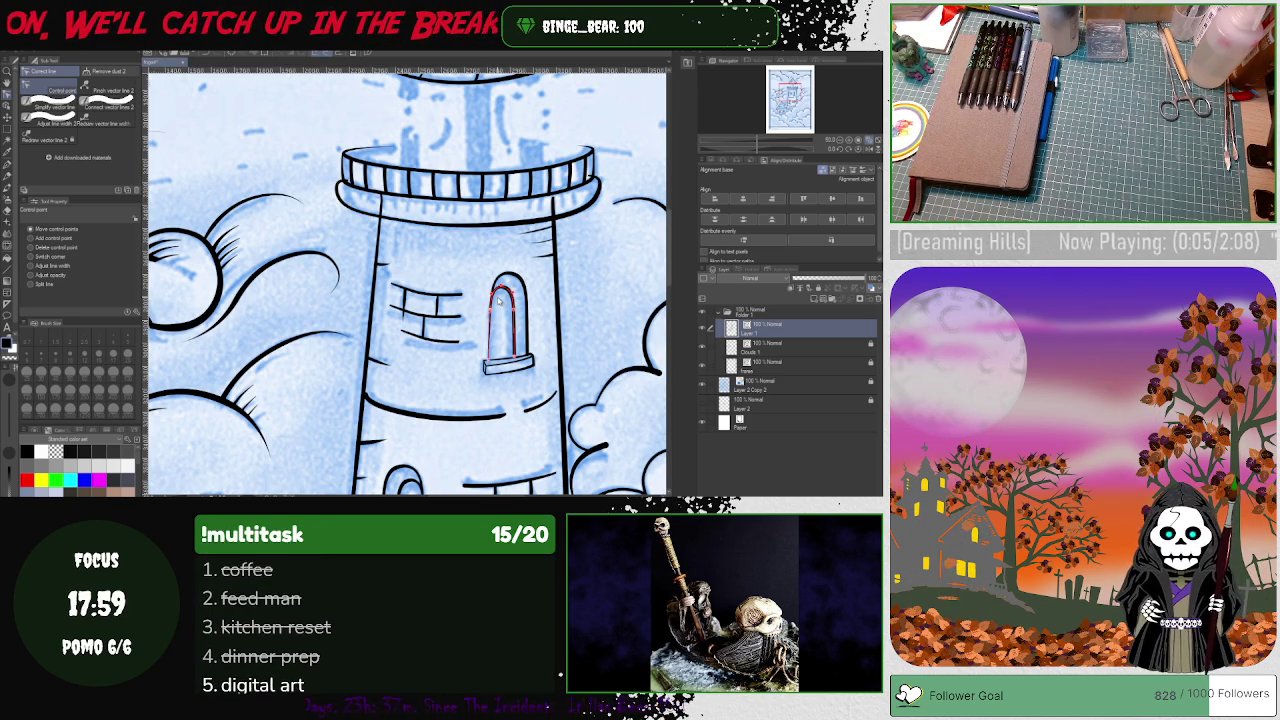
left_click(7, 211)
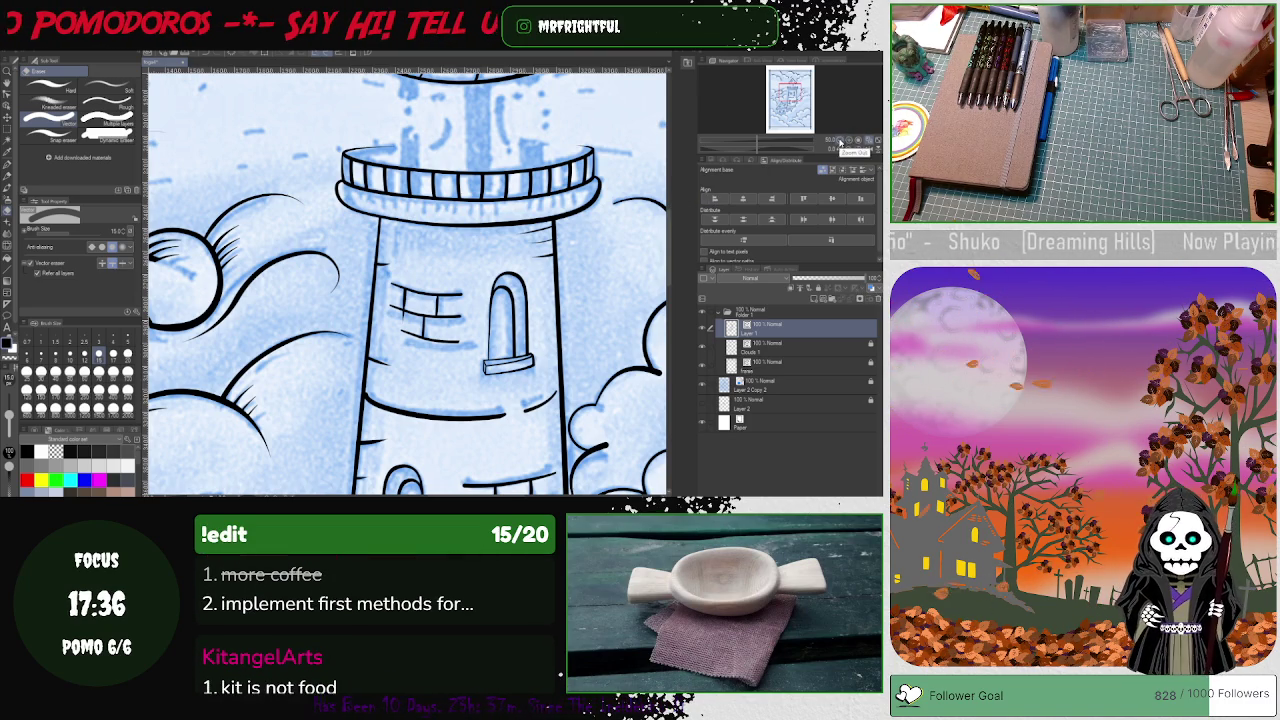
left_click(839, 144)
left_click(838, 146)
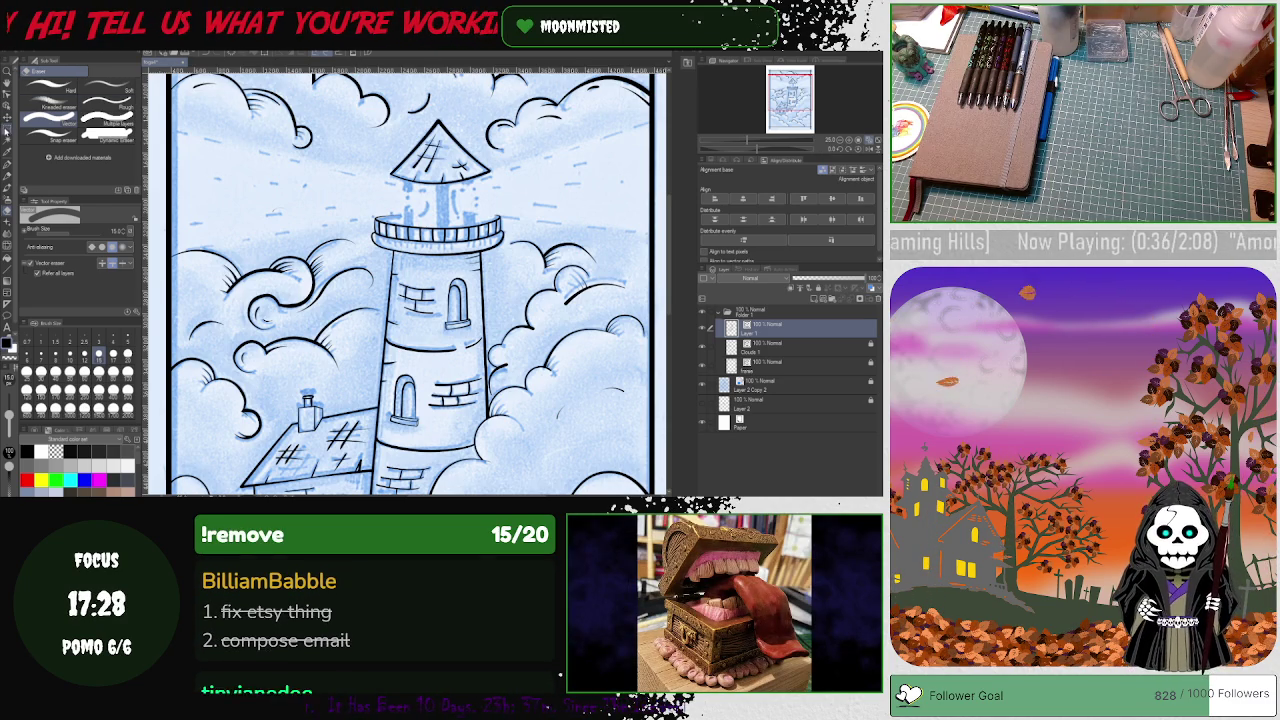
Step: Lasso the lighthouse top around the lantern gallery and shrink the selection slightly
left_click(7, 130)
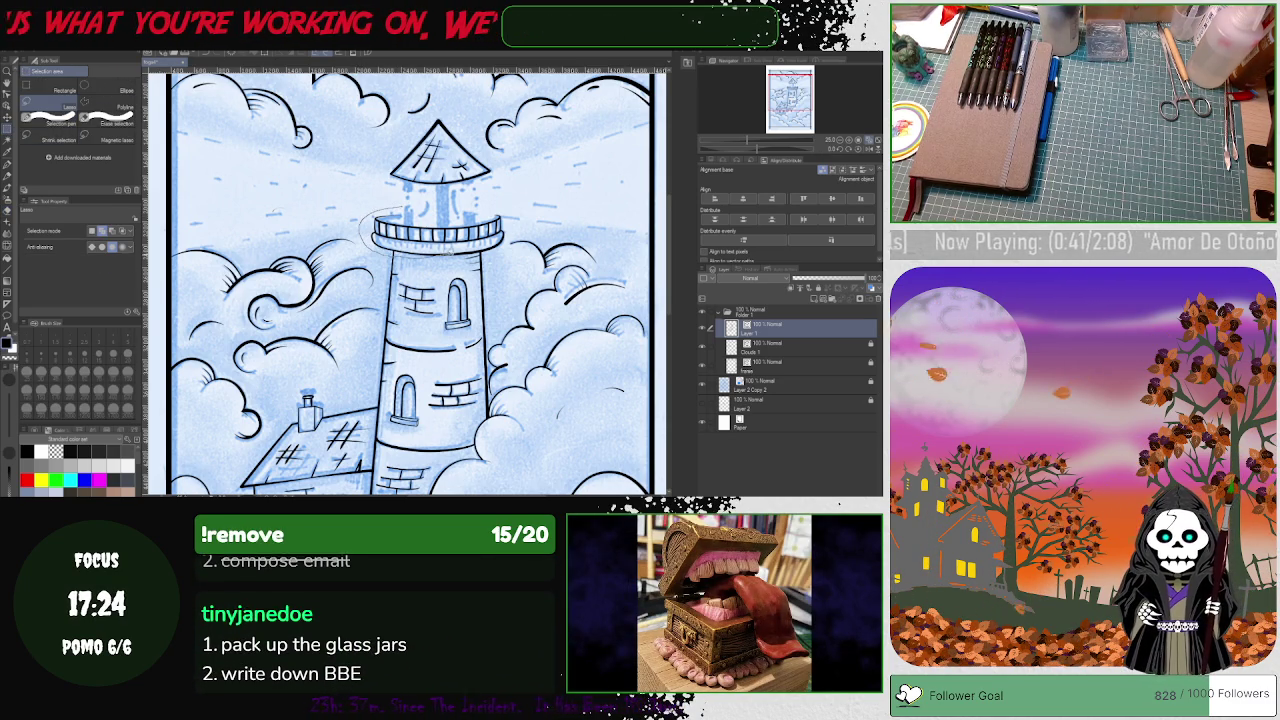
left_click_drag(372, 212, 546, 205)
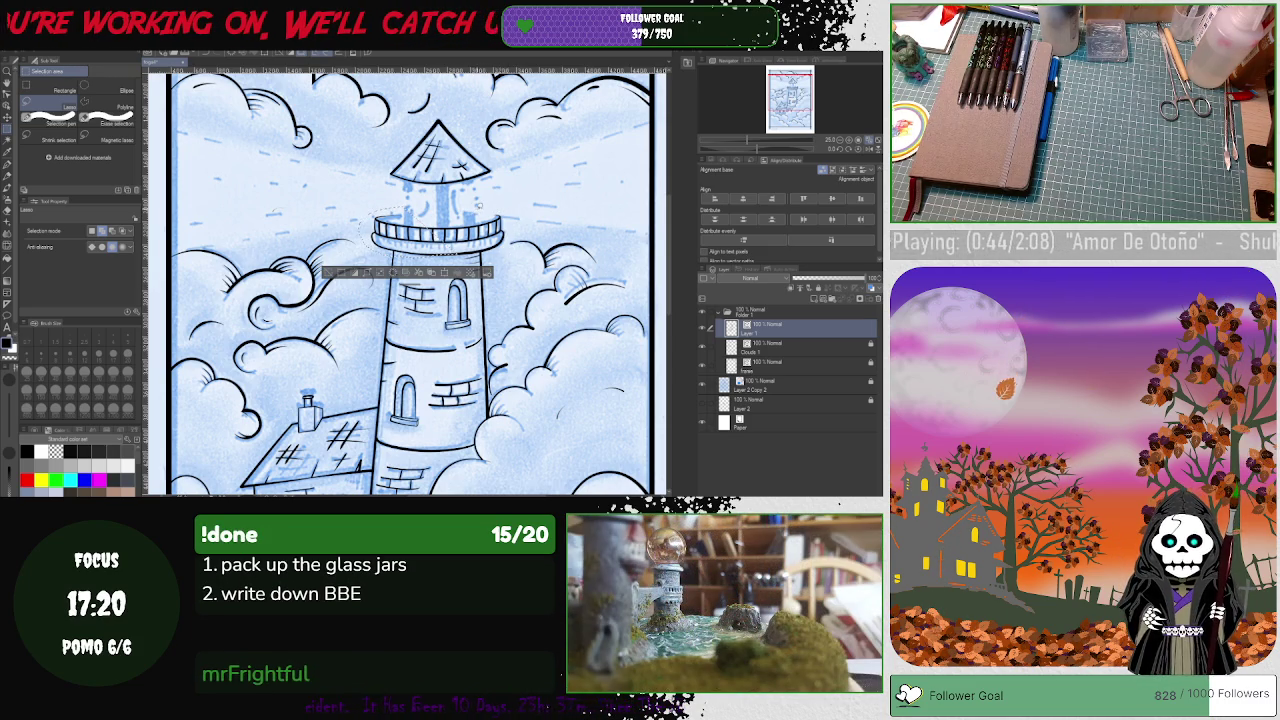
left_click_drag(478, 205, 508, 238)
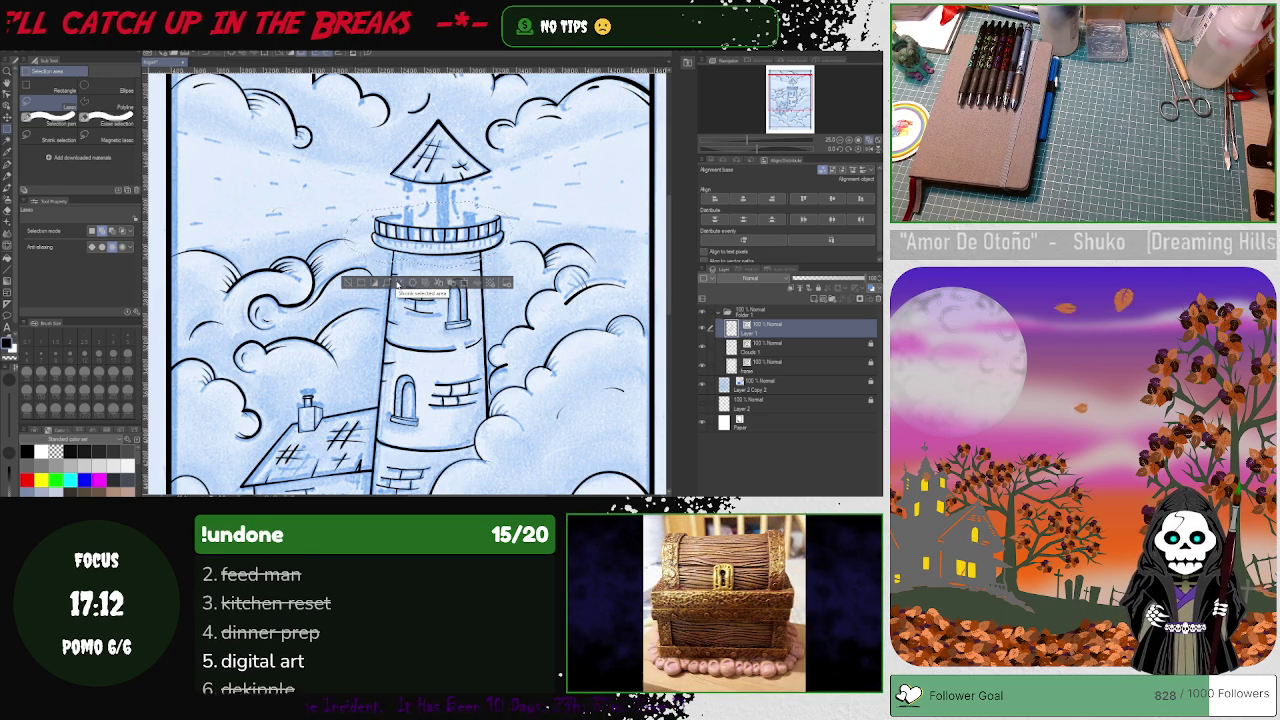
left_click(401, 283)
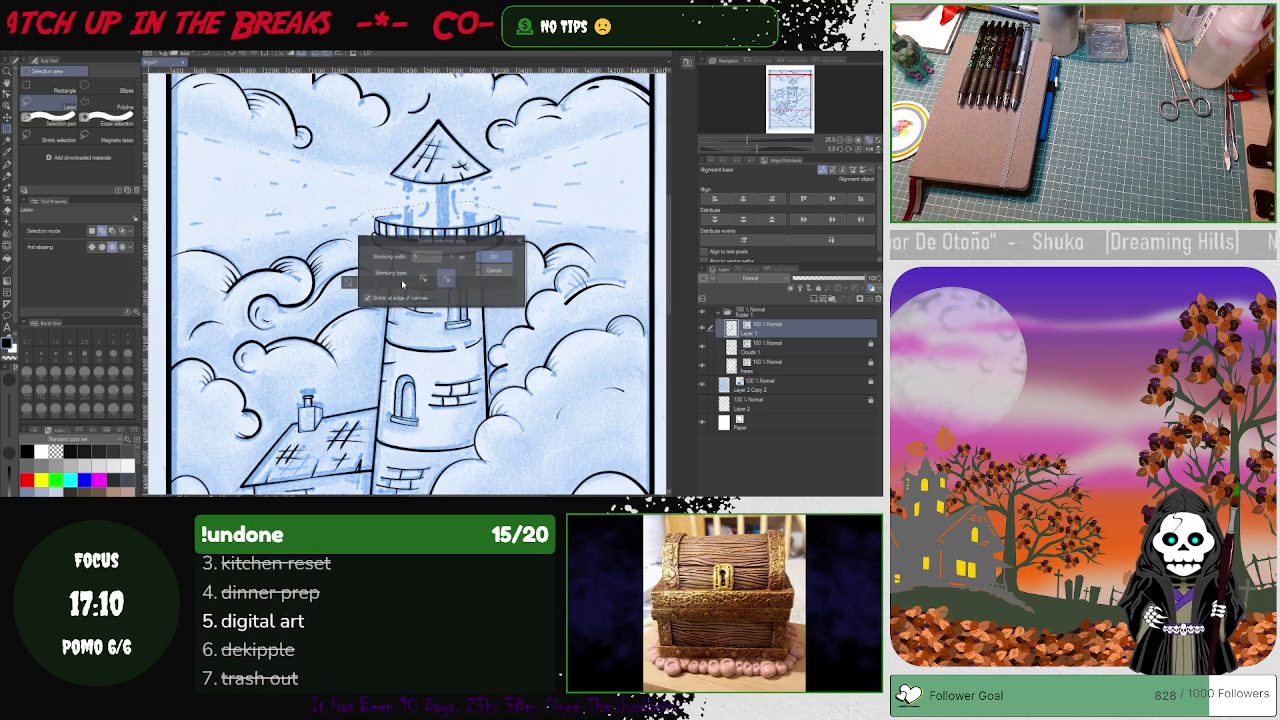
left_click(499, 259)
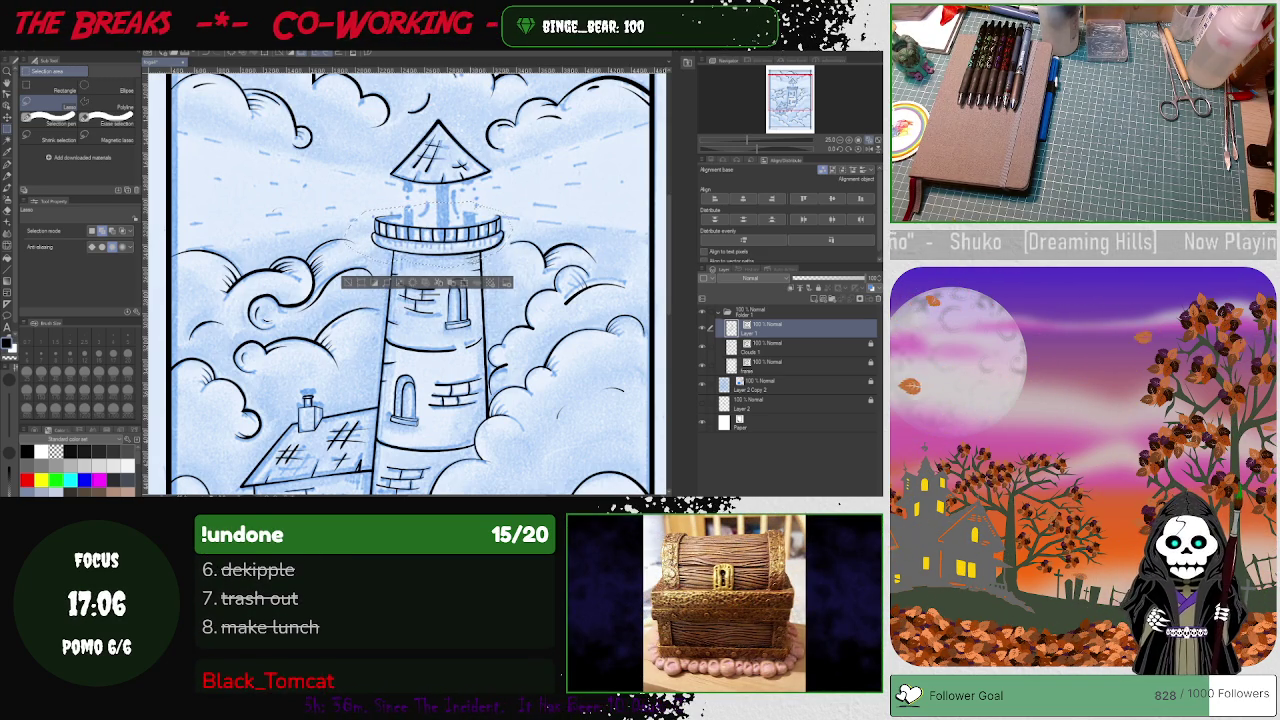
Step: Scale the lantern gallery down slightly, nudge it right, apply, and deselect
left_click(473, 285)
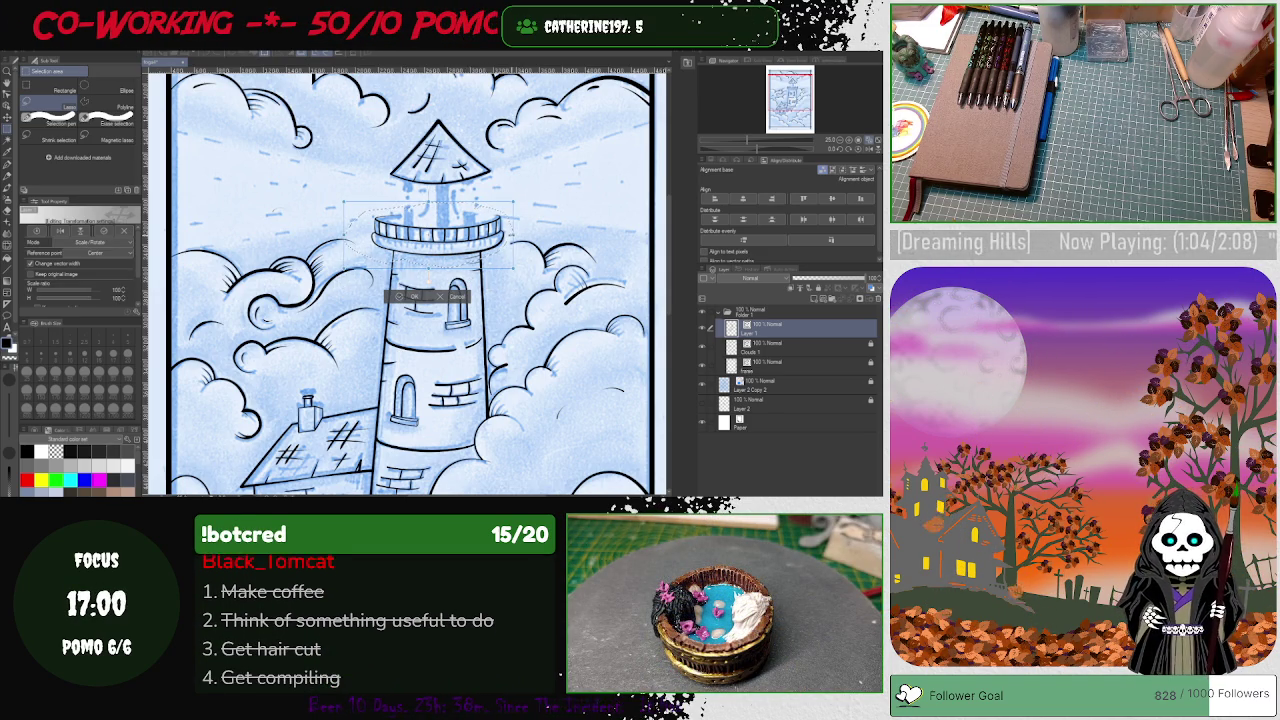
left_click_drag(514, 268, 504, 262)
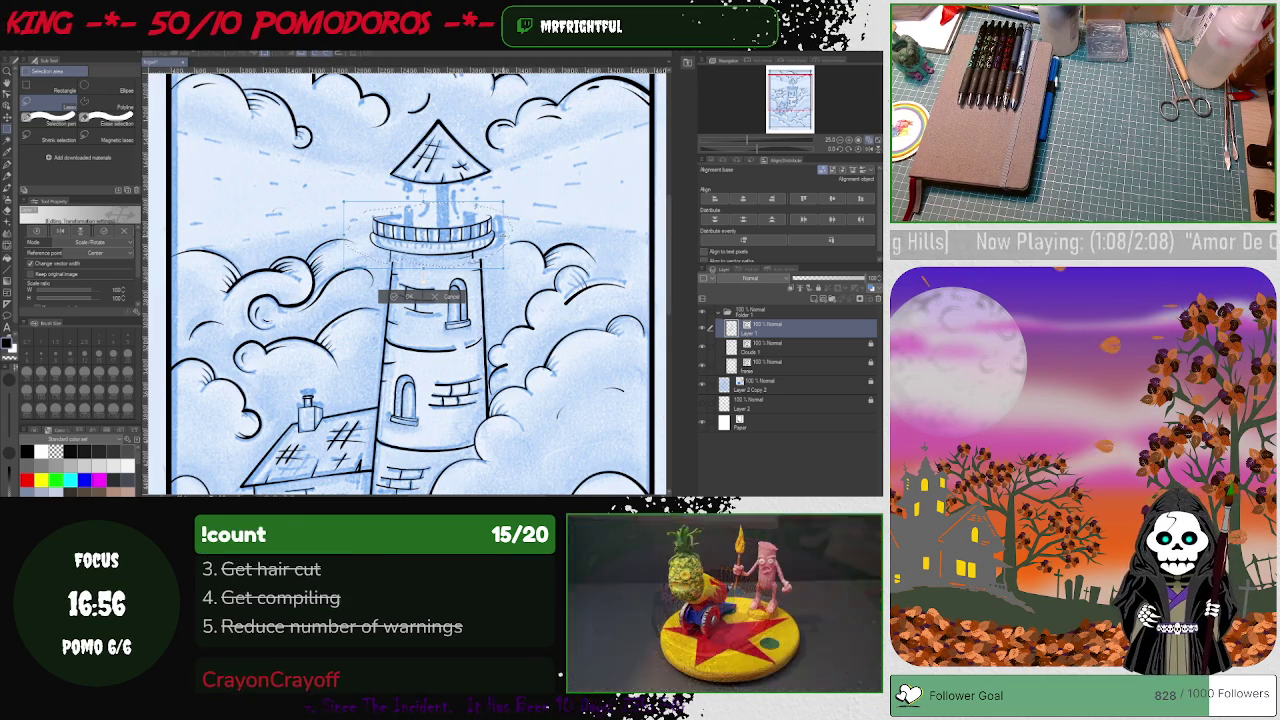
left_click_drag(443, 254, 449, 255)
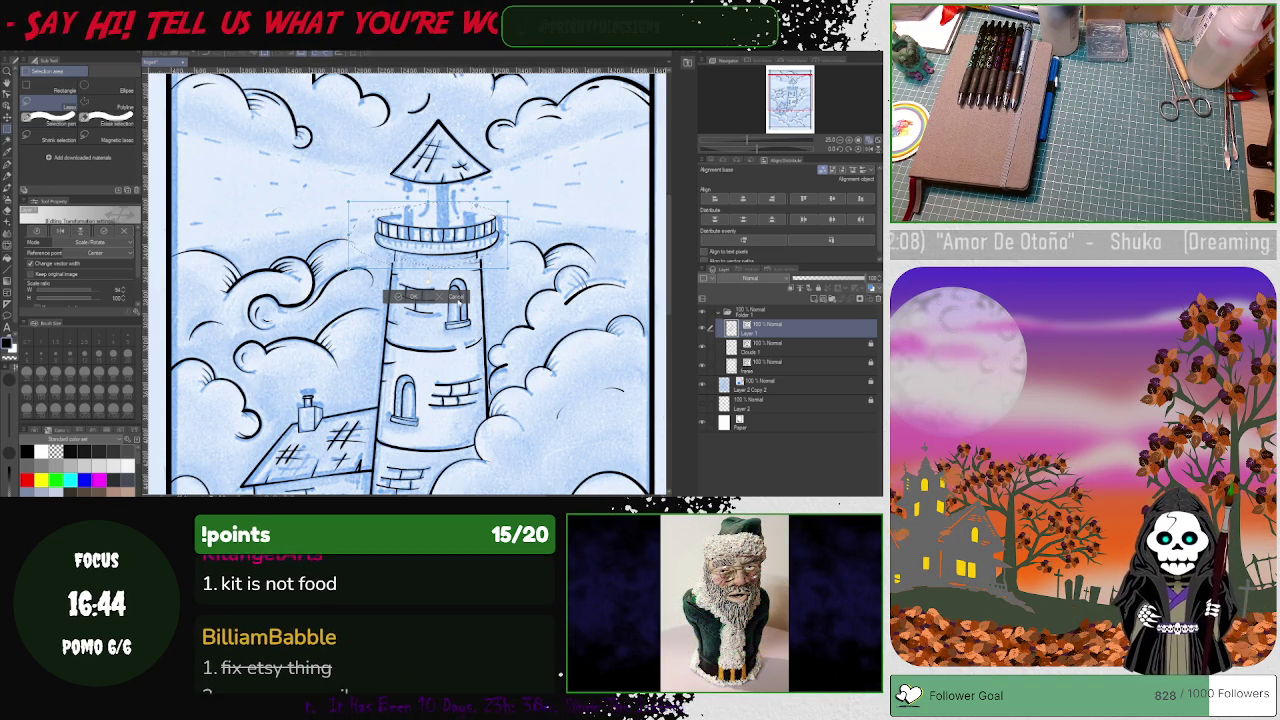
key("Return")
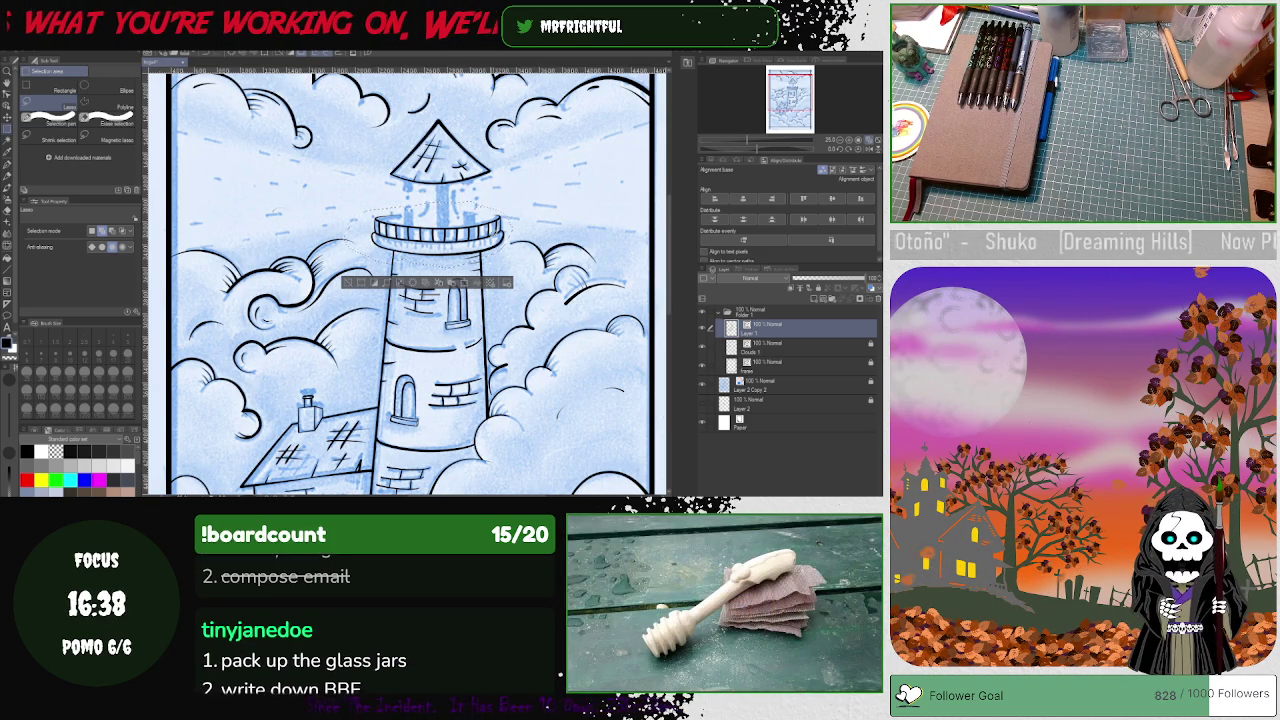
left_click(345, 284)
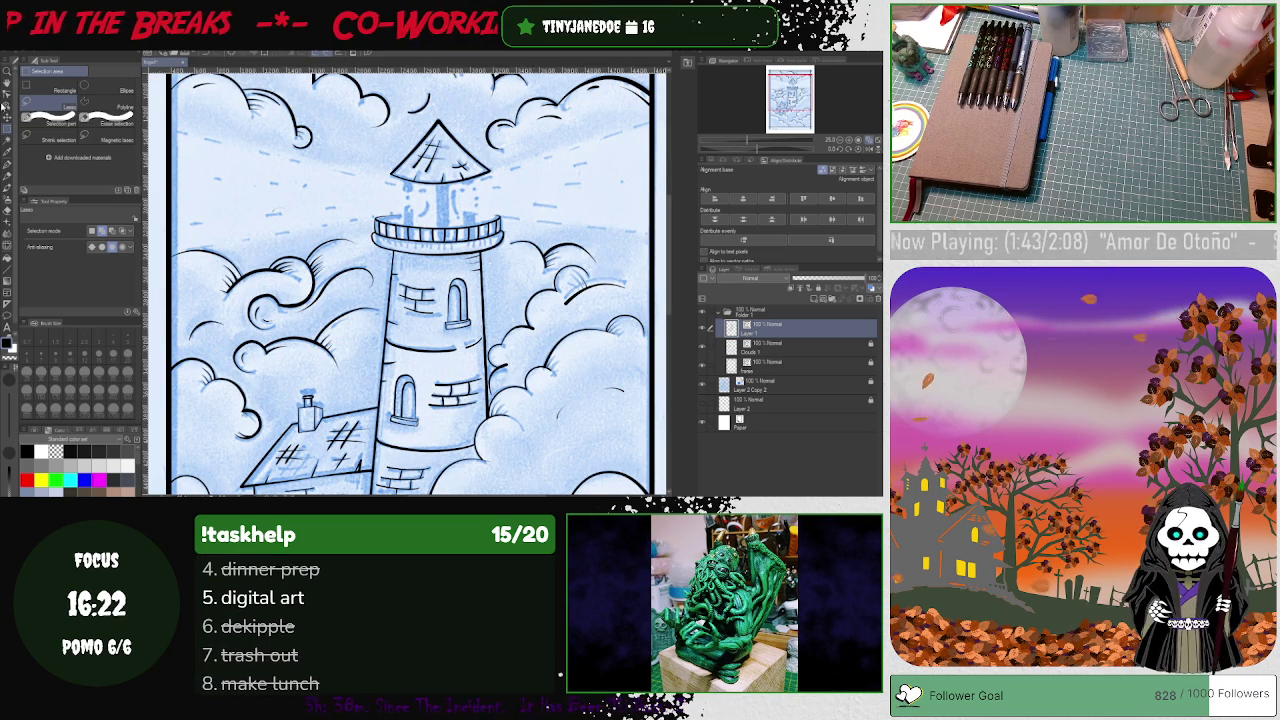
left_click(7, 70)
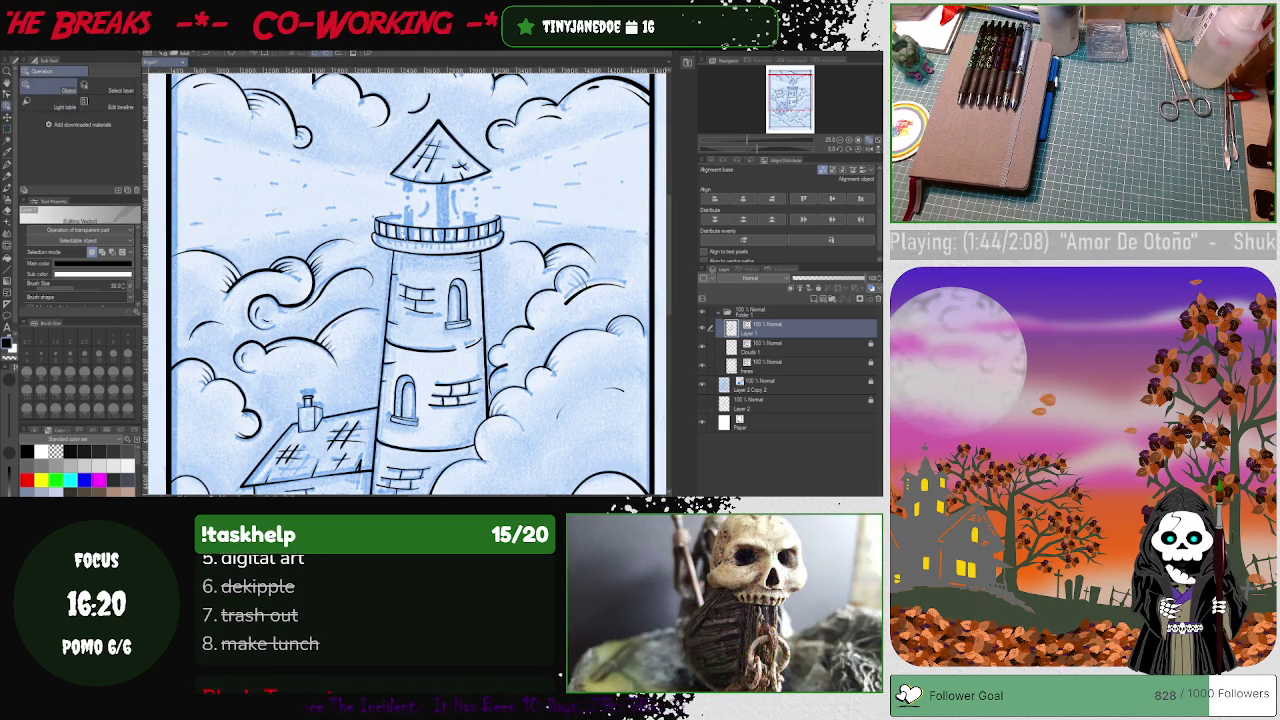
Step: Select the gallery's lower curved railing line, nudge it slightly right, and deselect it
left_click(428, 256)
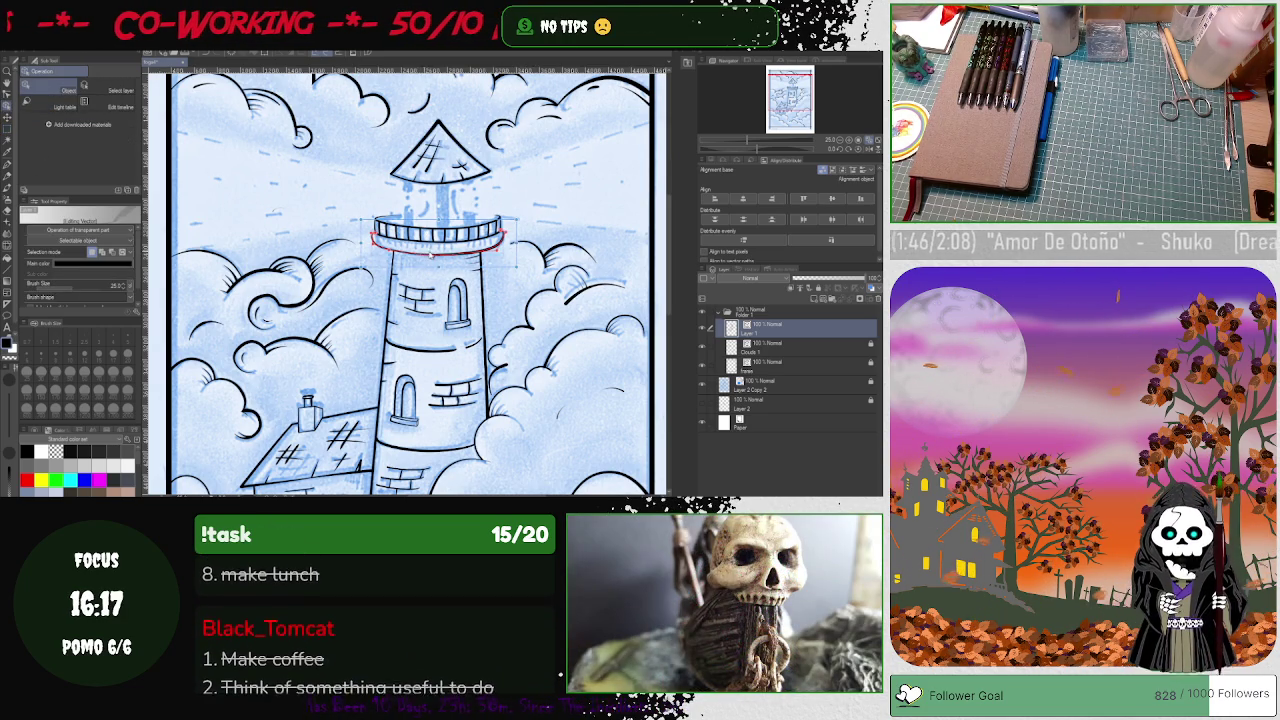
left_click(432, 244)
left_click(433, 236)
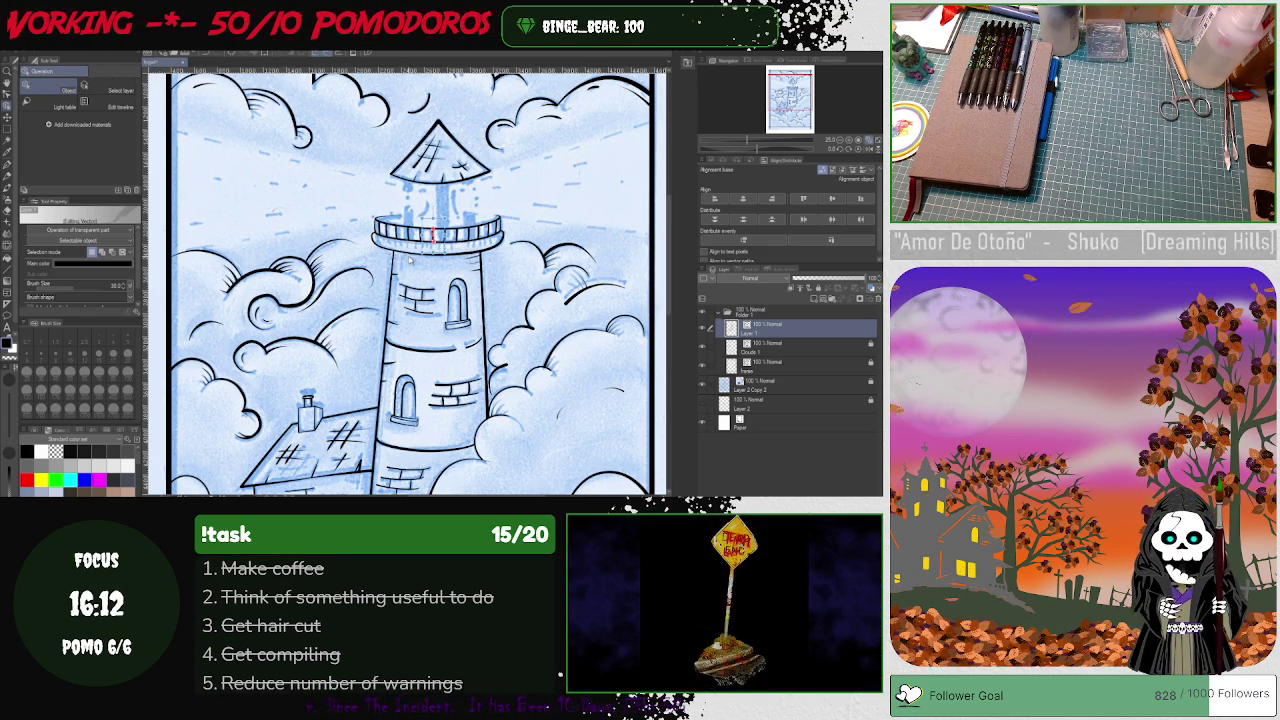
left_click(410, 256)
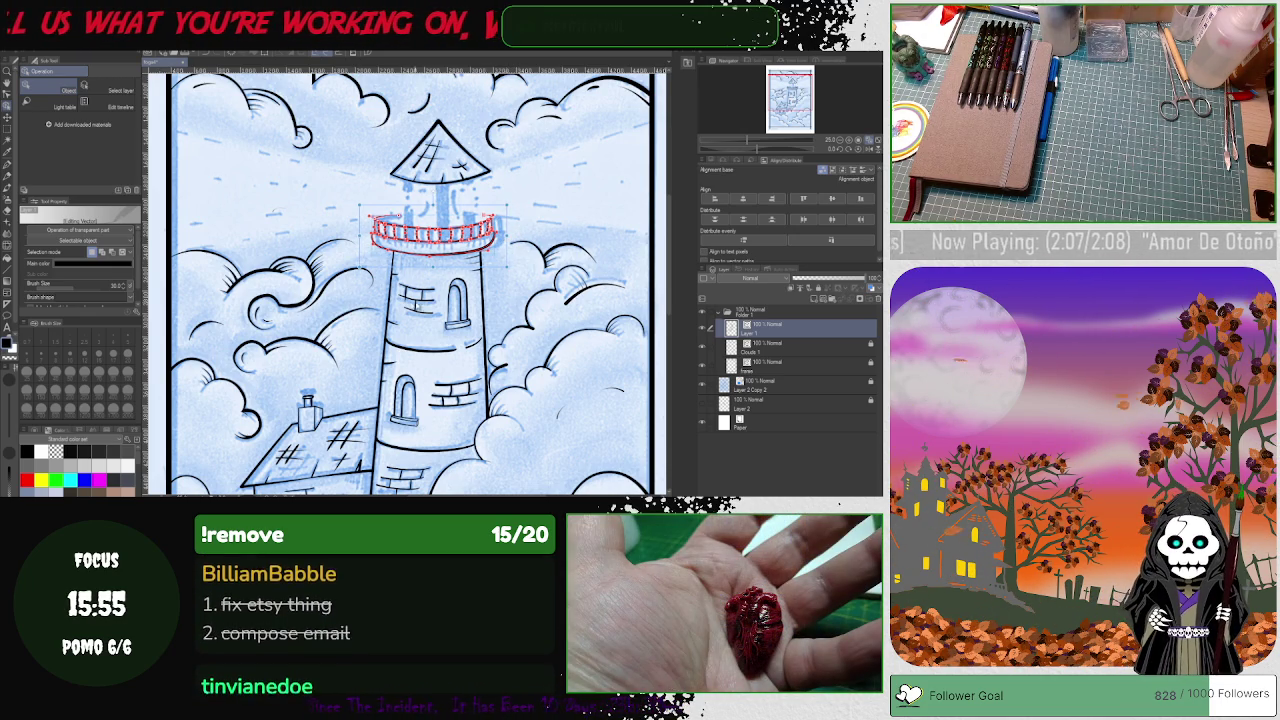
left_click_drag(447, 258, 450, 257)
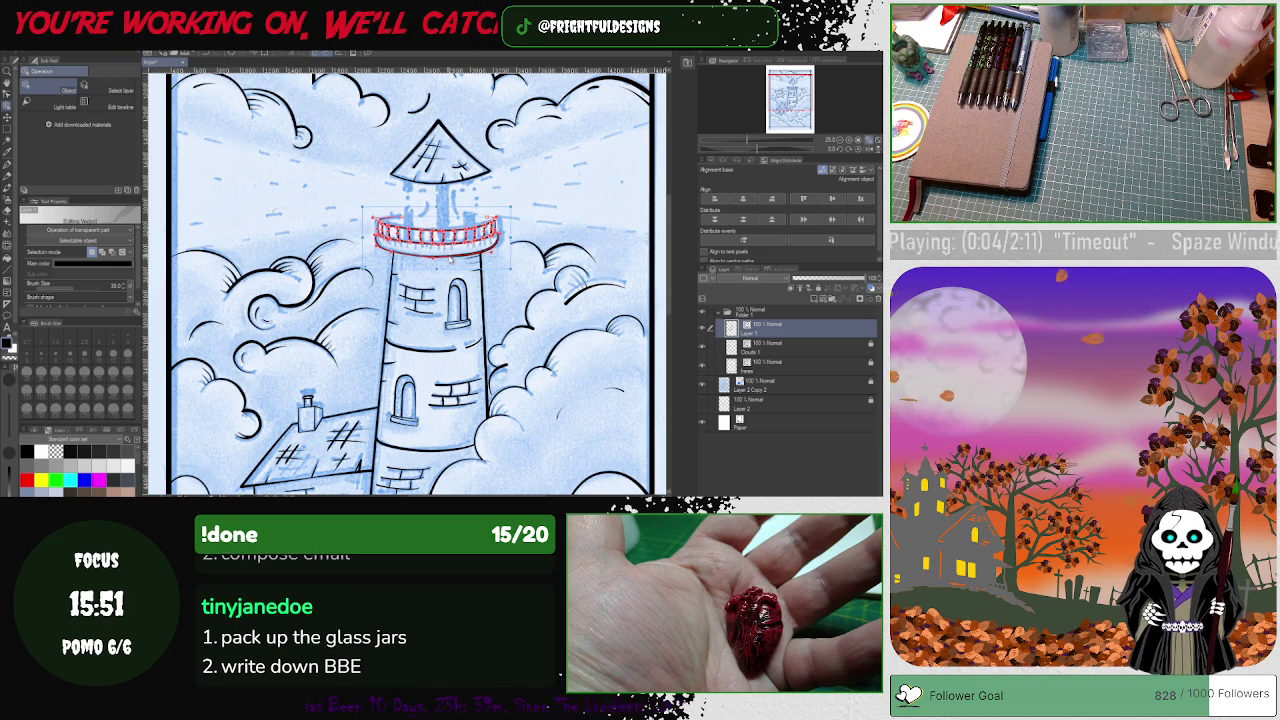
left_click(487, 360)
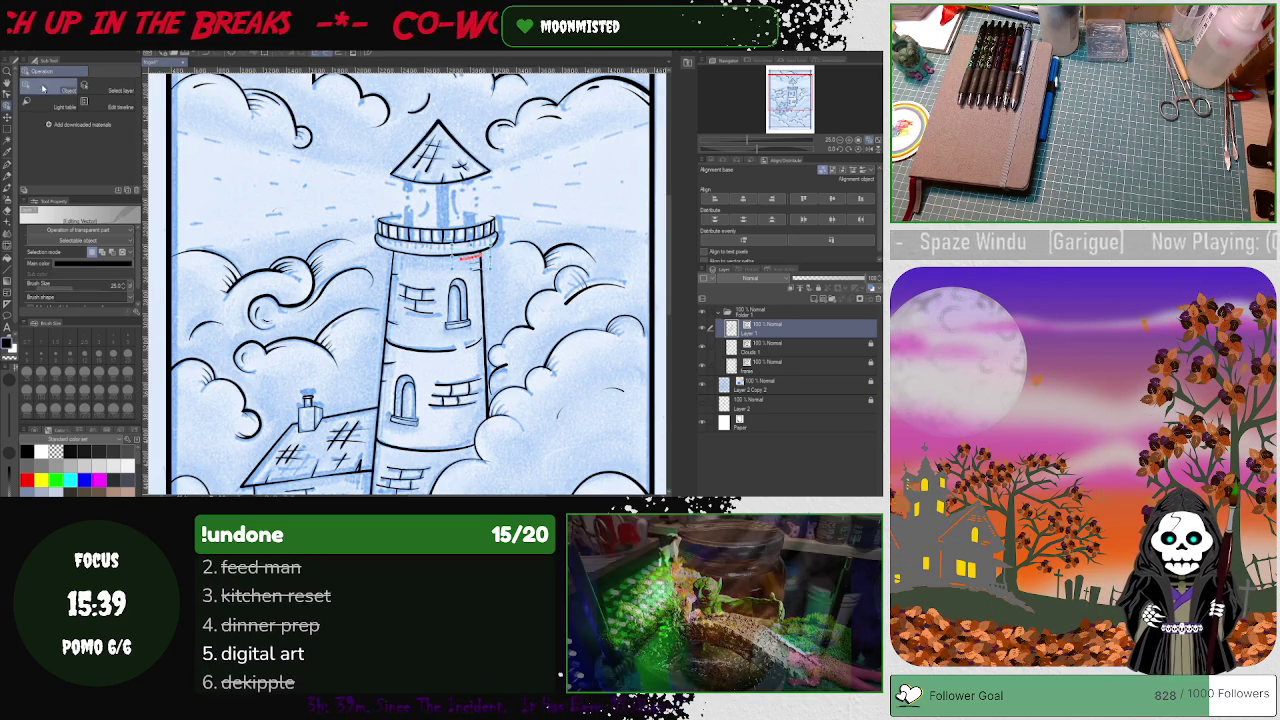
left_click(8, 95)
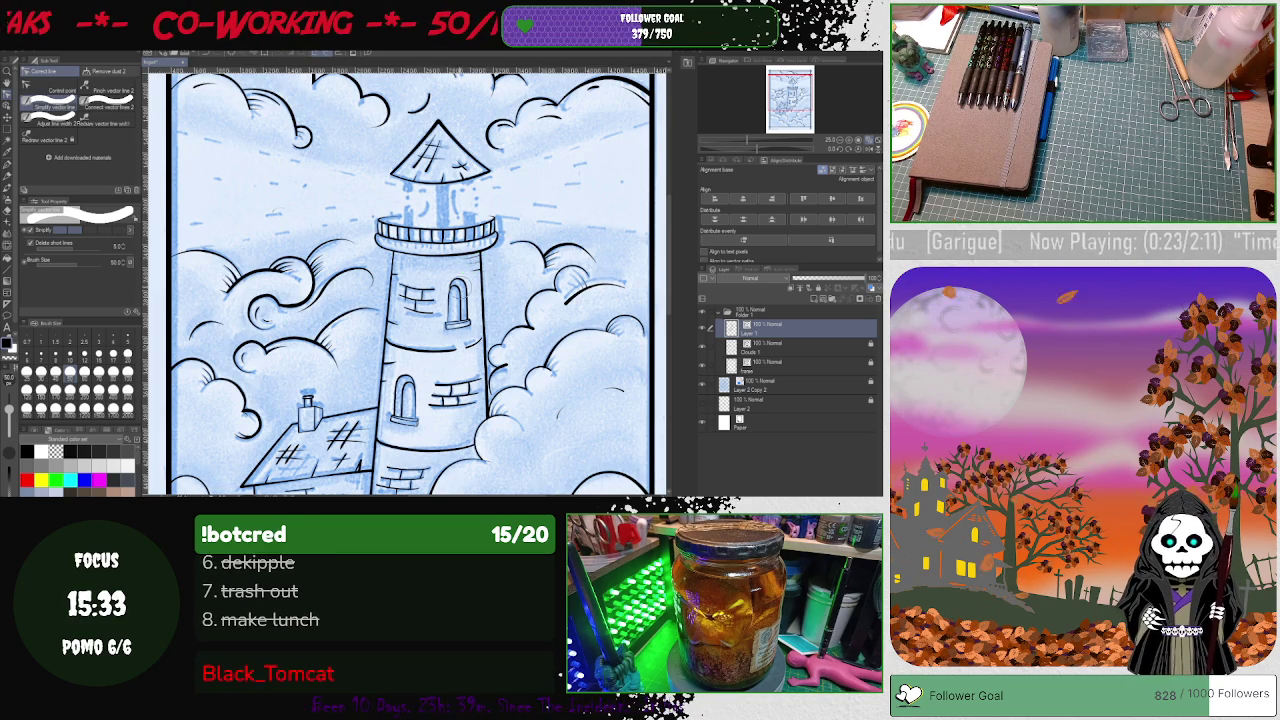
Step: Zoom into the lantern room and try the Control point and Object tools
scroll(485, 261, "up", 1)
scroll(485, 261, "up", 1)
scroll(485, 261, "up", 1)
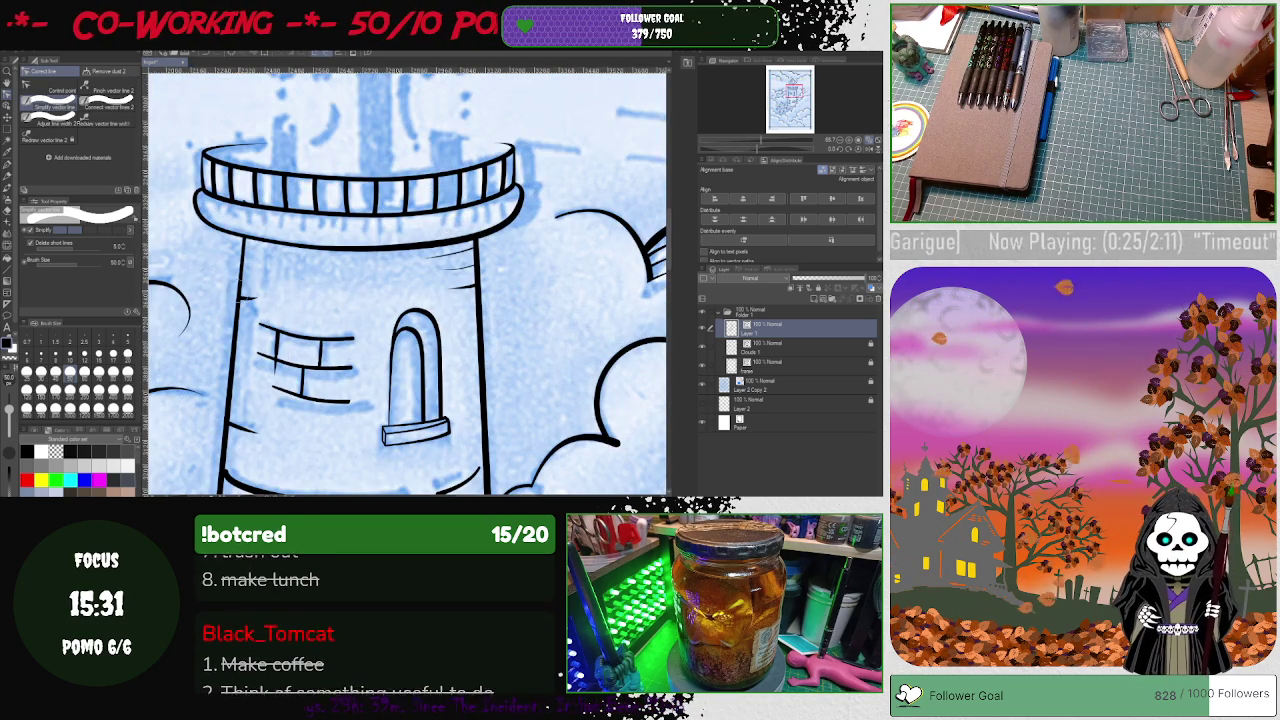
left_click(62, 91)
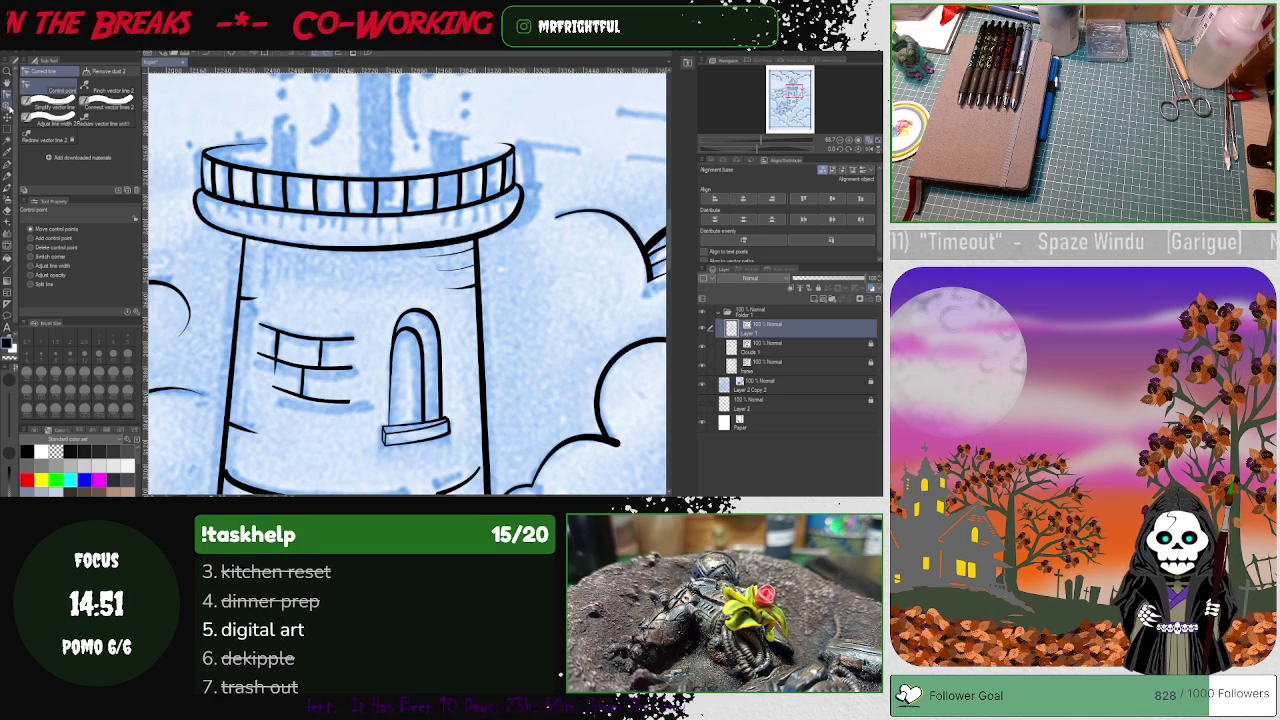
key("o")
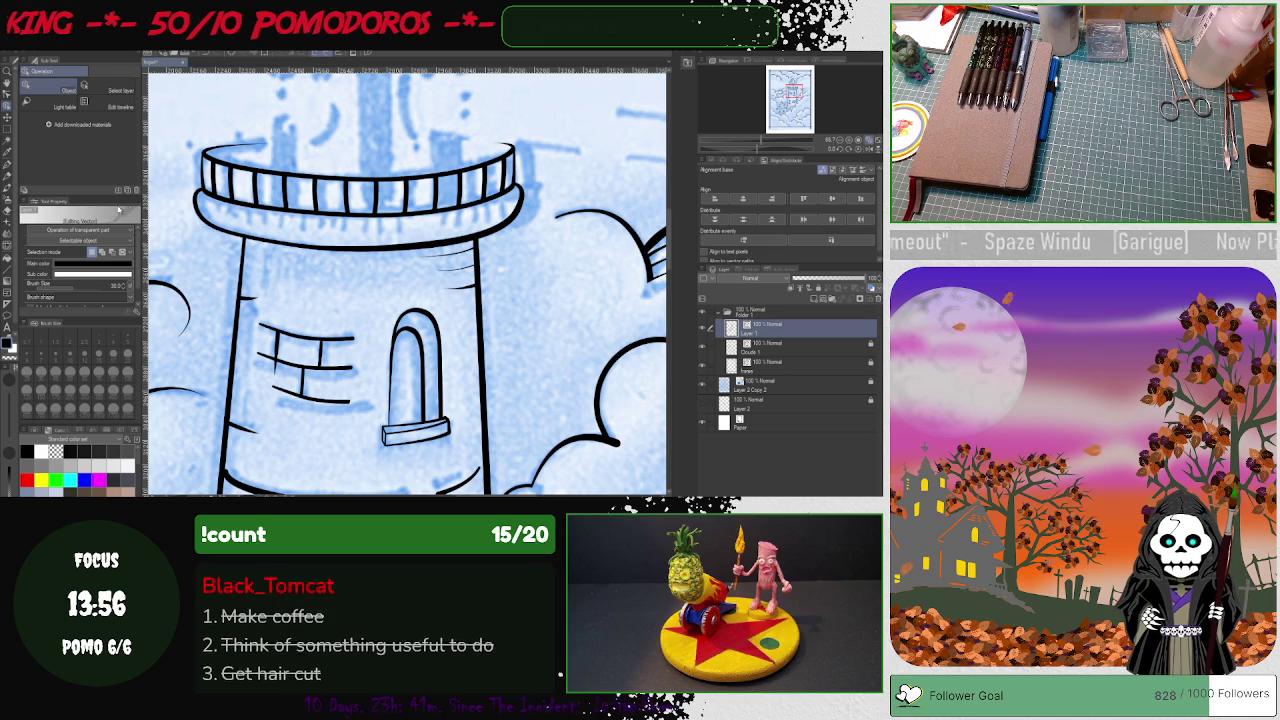
Step: Choose the Pen at brush size 17, then select the tower rim line
left_click(10, 168)
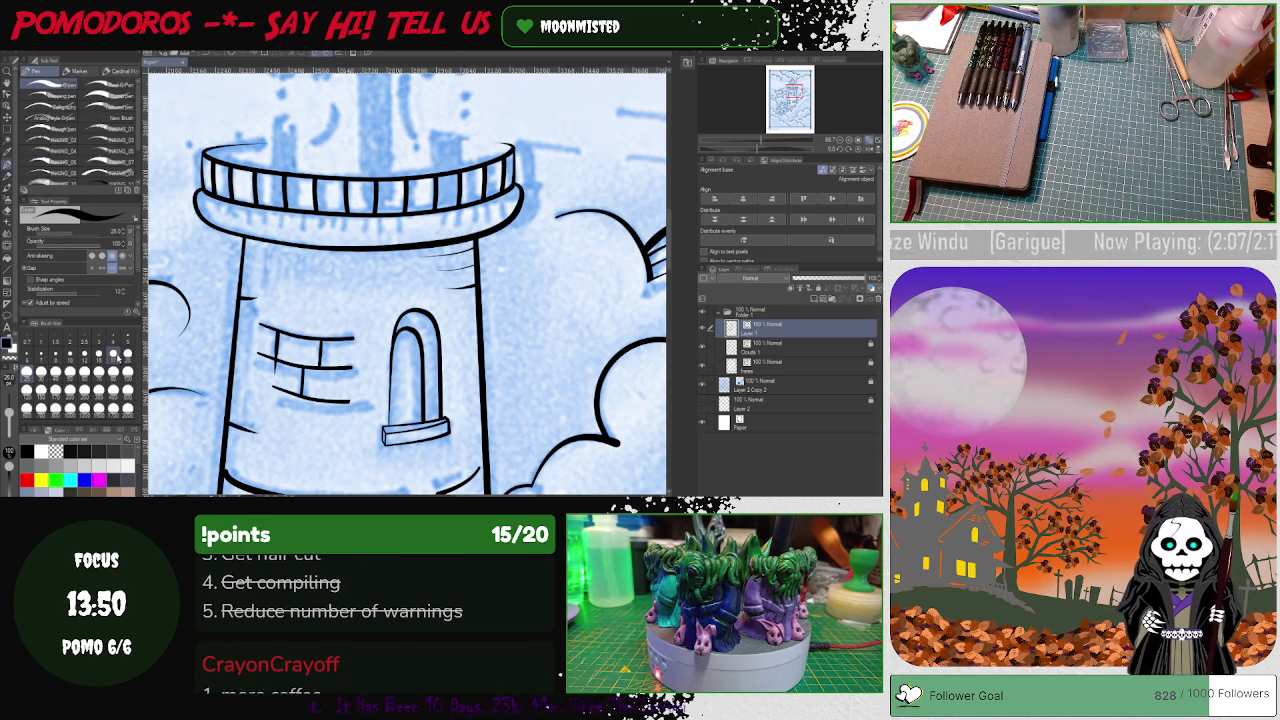
left_click(113, 355)
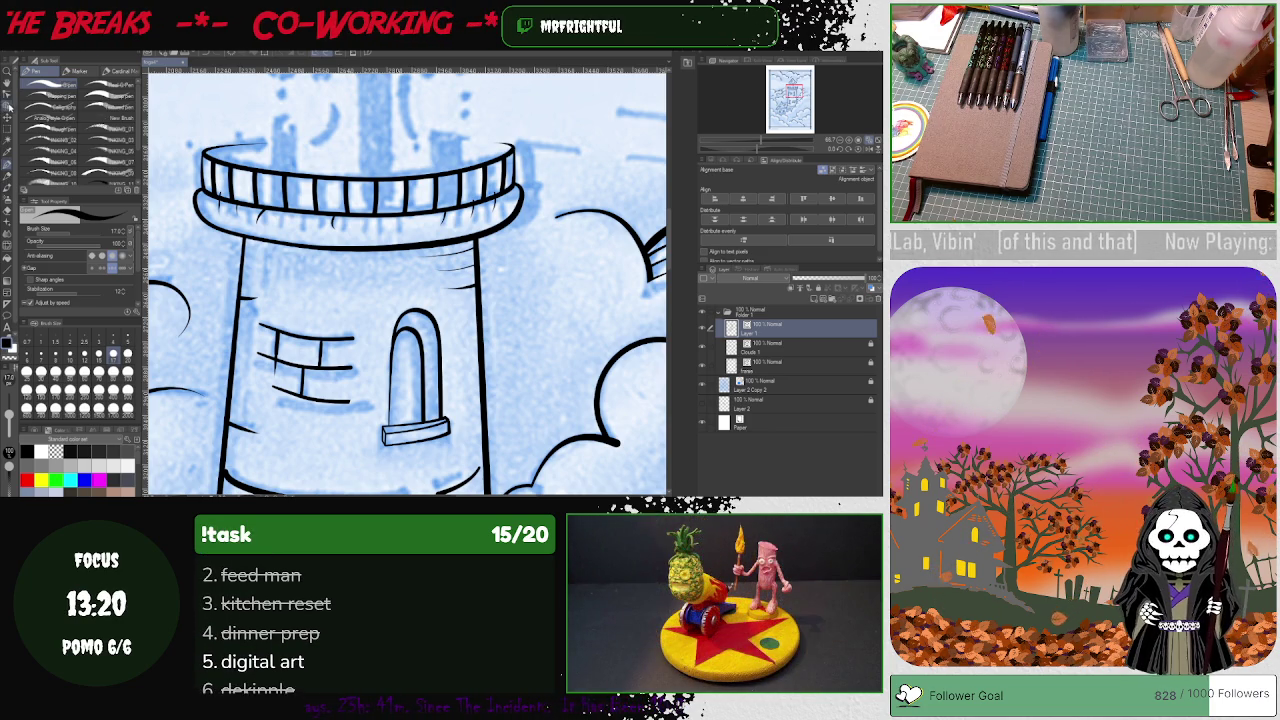
key("o")
left_click(197, 203)
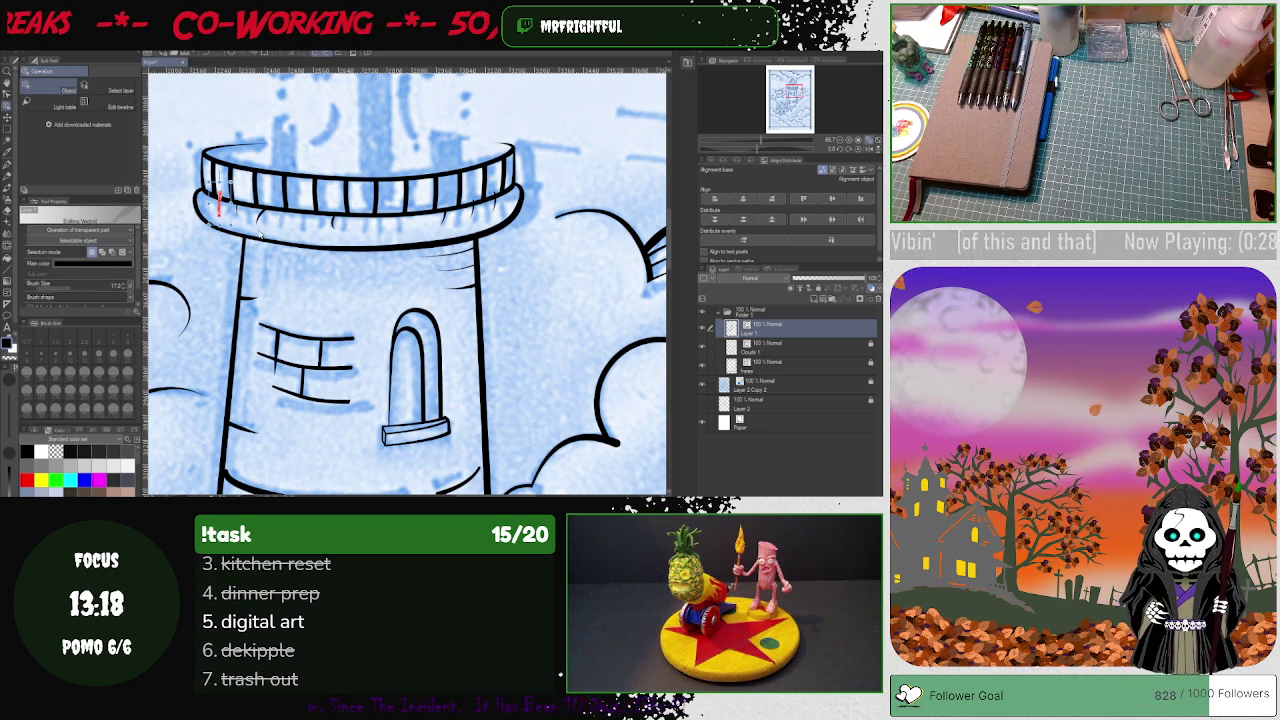
Step: Deselect the tower rim line and return to the pen for the lantern-room stroke
left_click(330, 228)
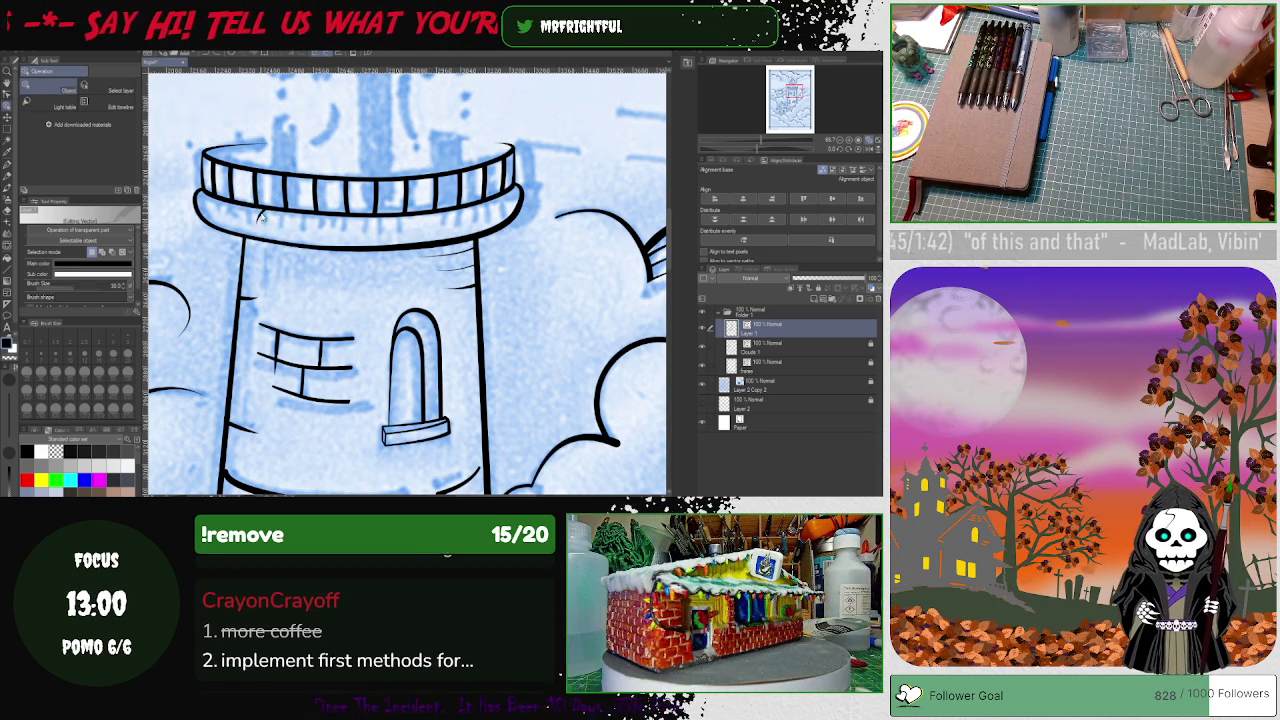
left_click(310, 132)
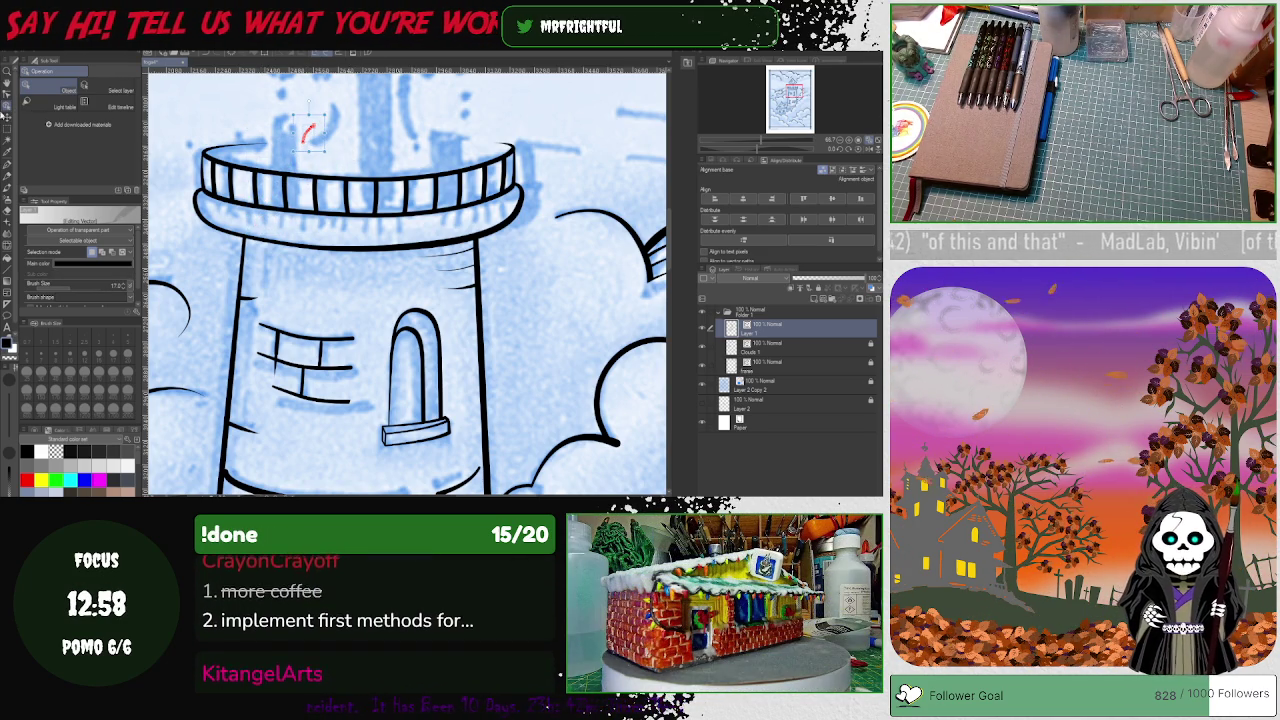
key("y")
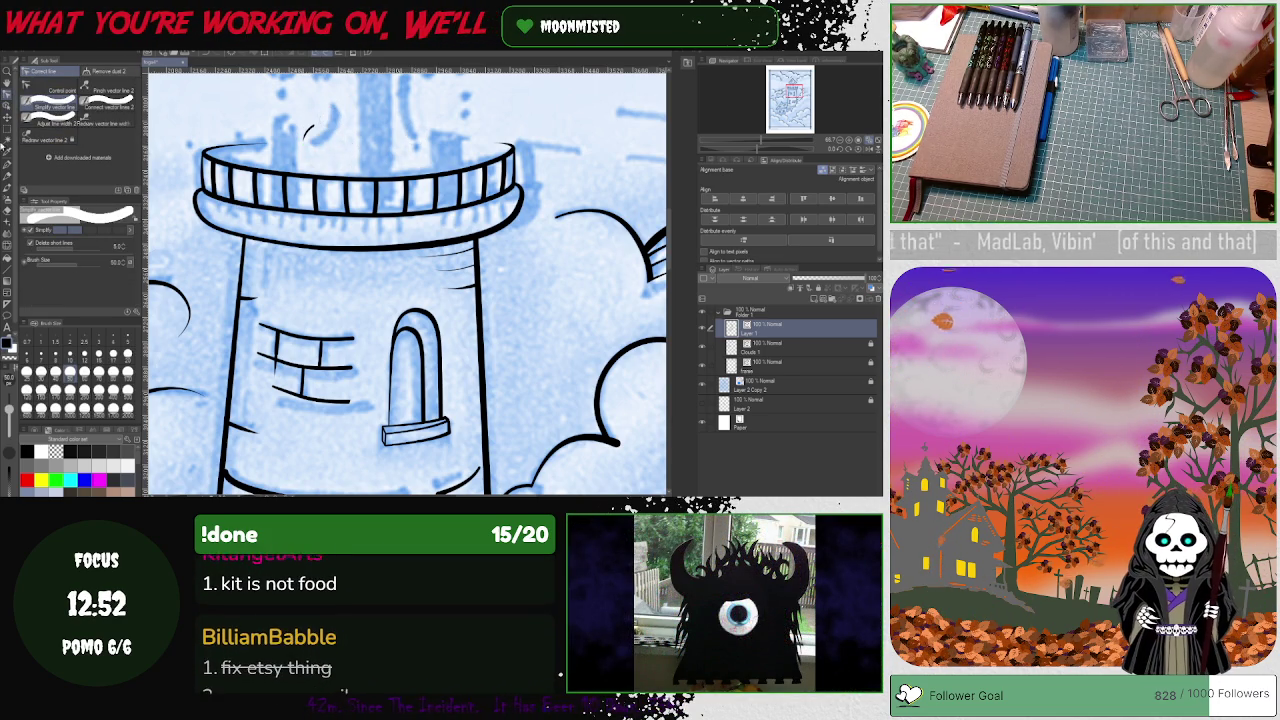
key("y")
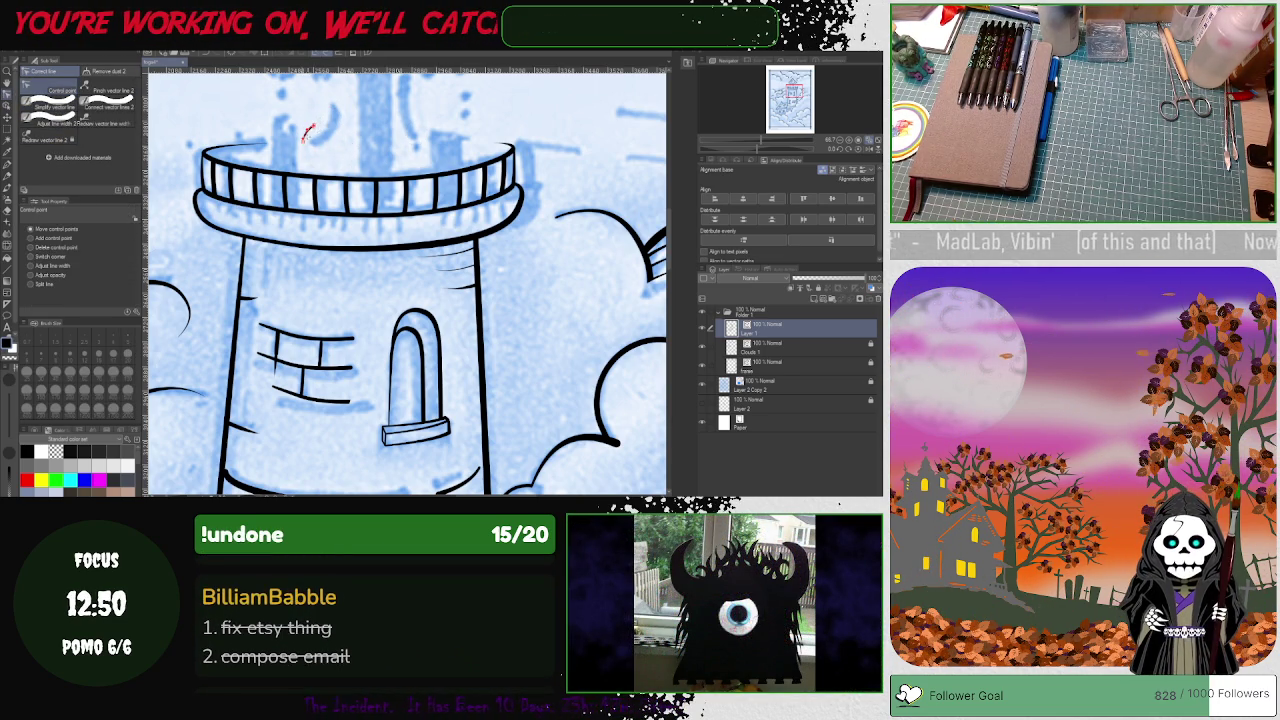
key("ctrl+plus")
key("ctrl+plus")
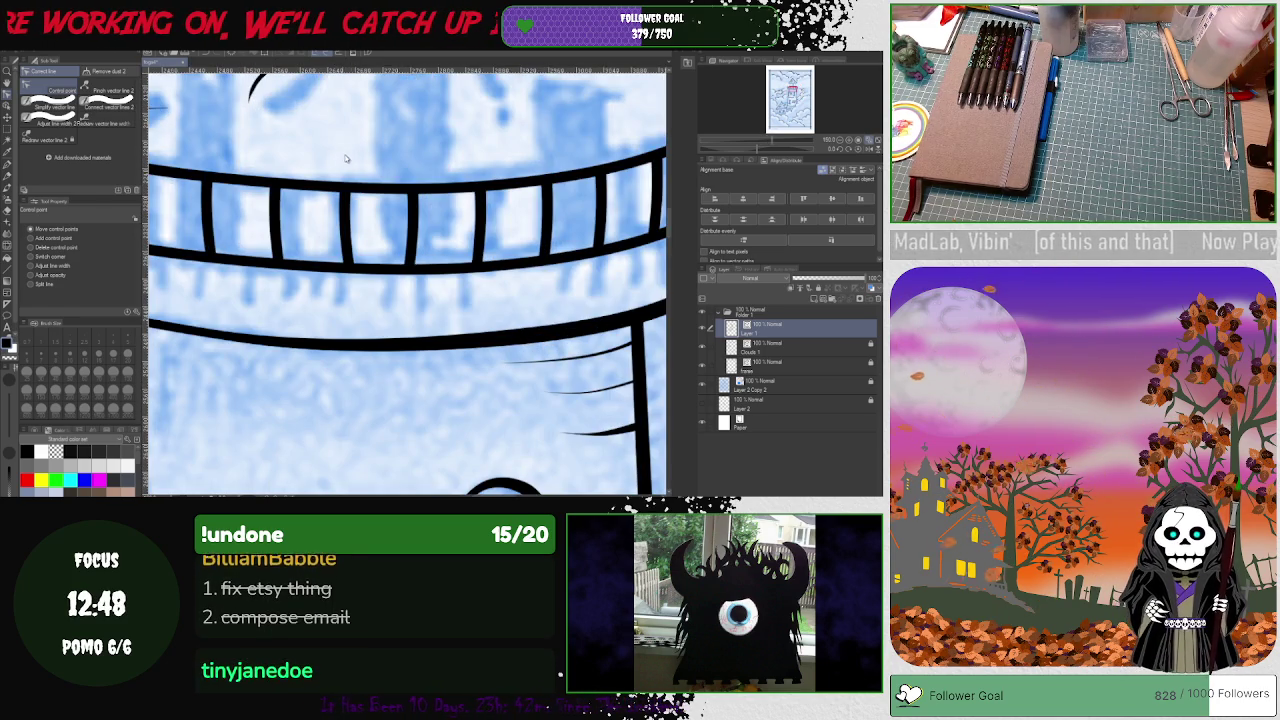
scroll(400, 280, "down", 5)
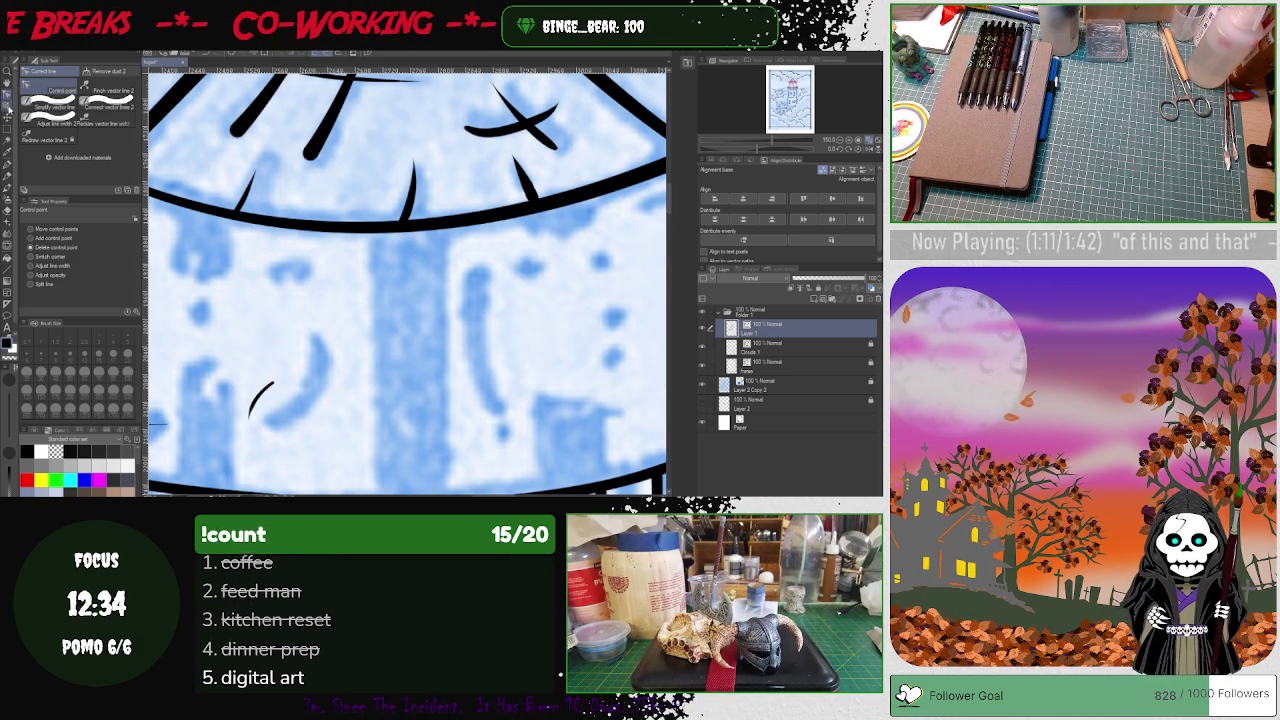
key("o")
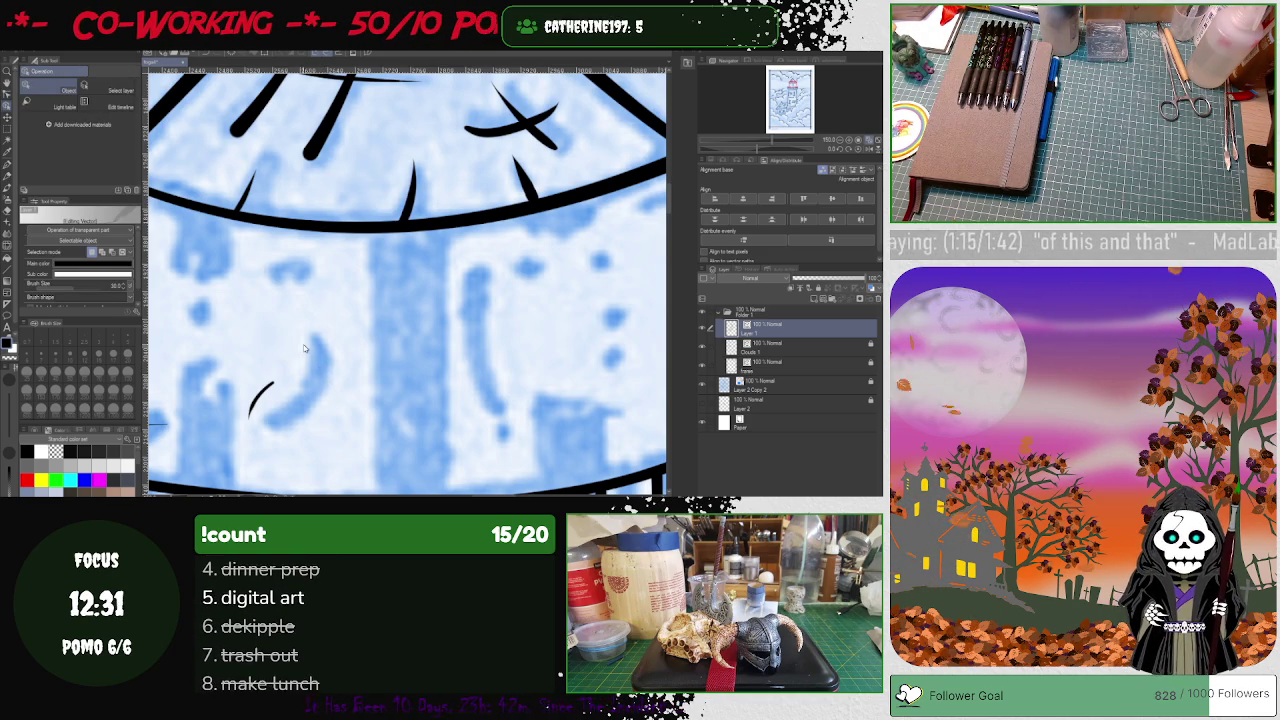
scroll(299, 291, "down", 2)
scroll(299, 291, "down", 2)
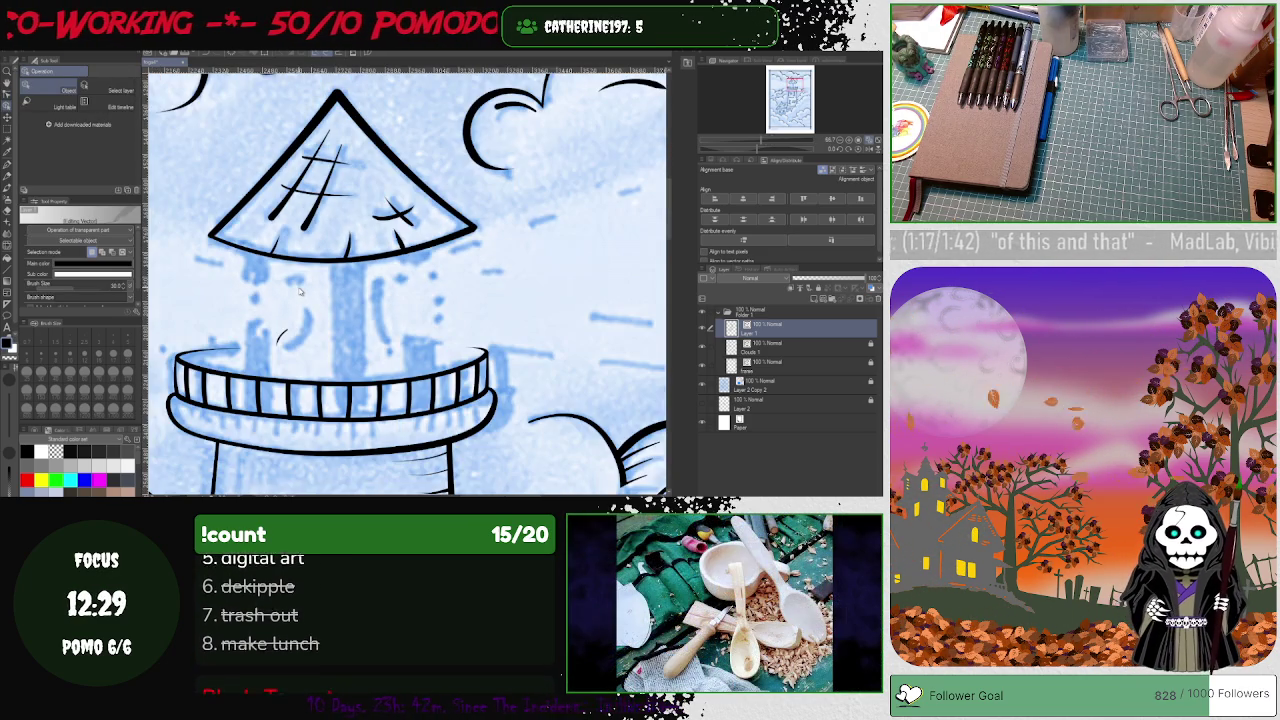
key("bracketleft")
key("bracketleft")
key("bracketleft")
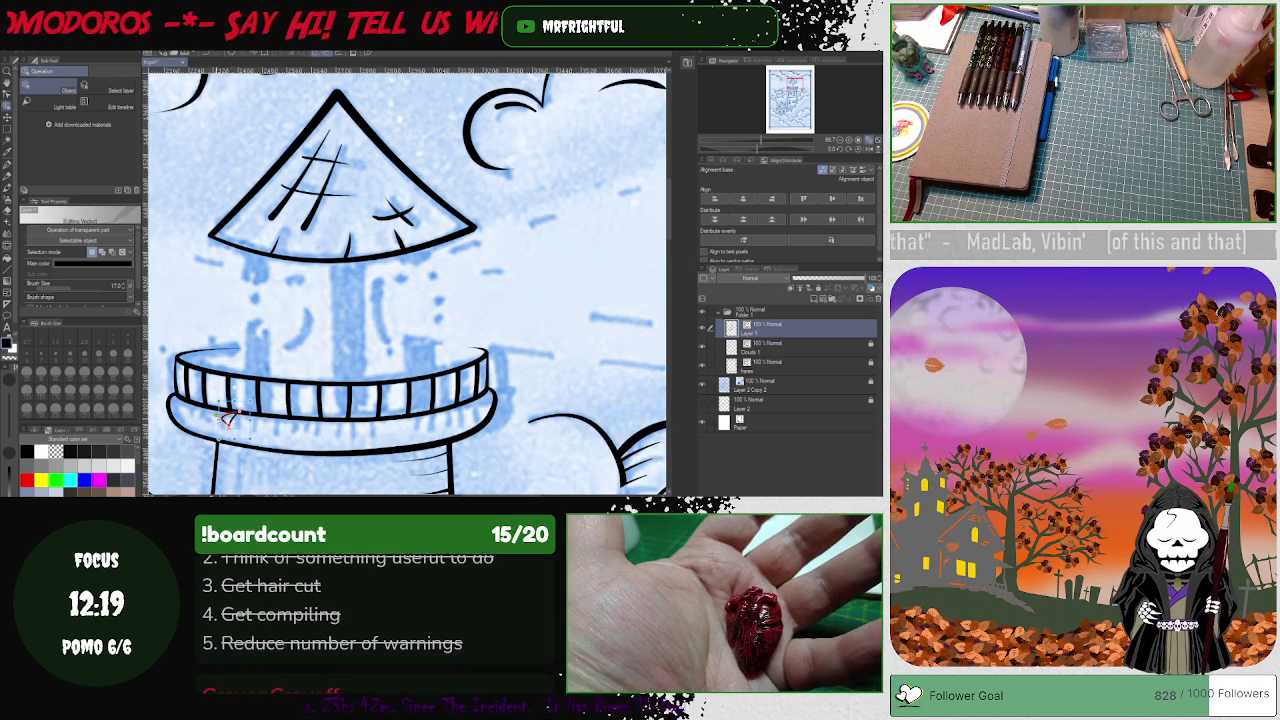
left_click(231, 419)
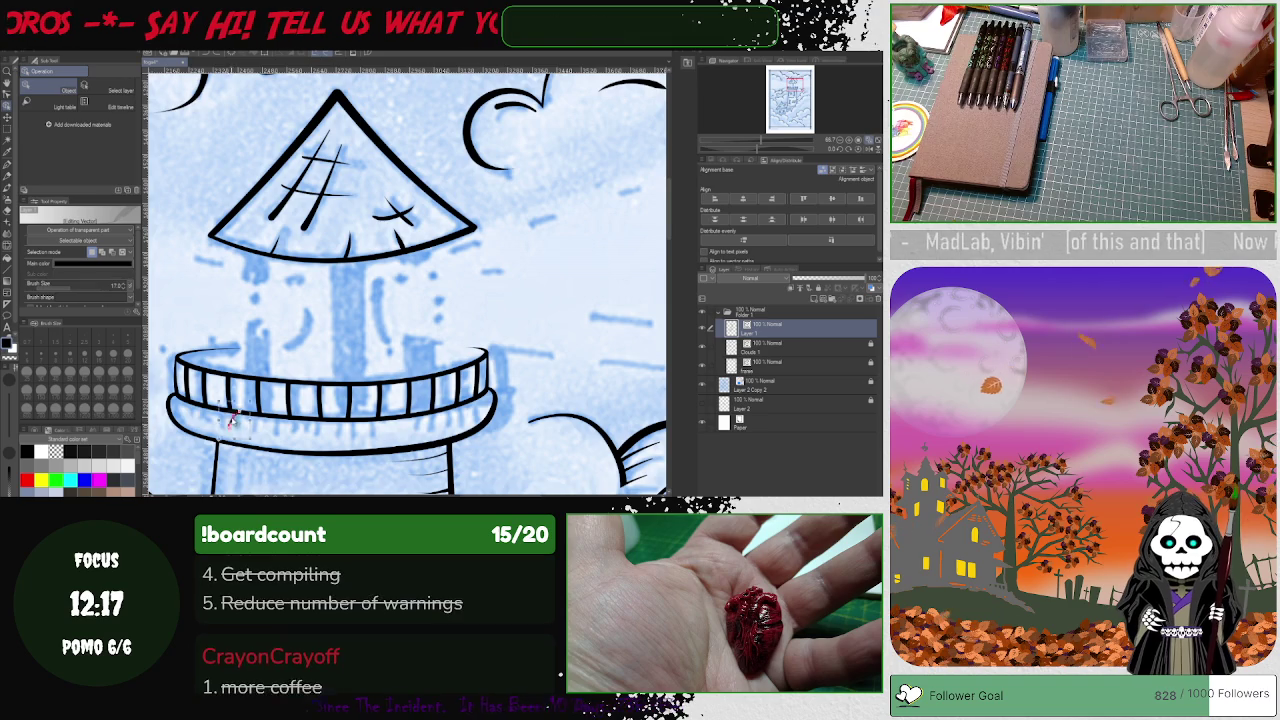
left_click(212, 414)
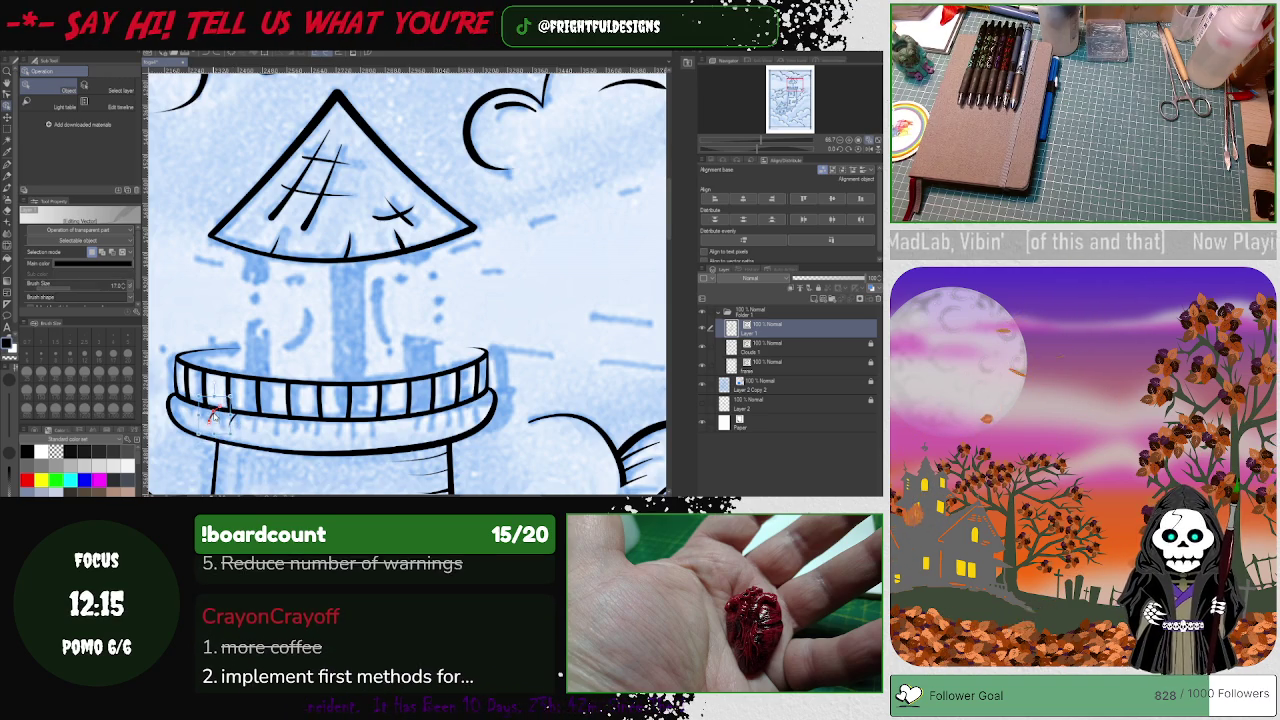
left_click(237, 420)
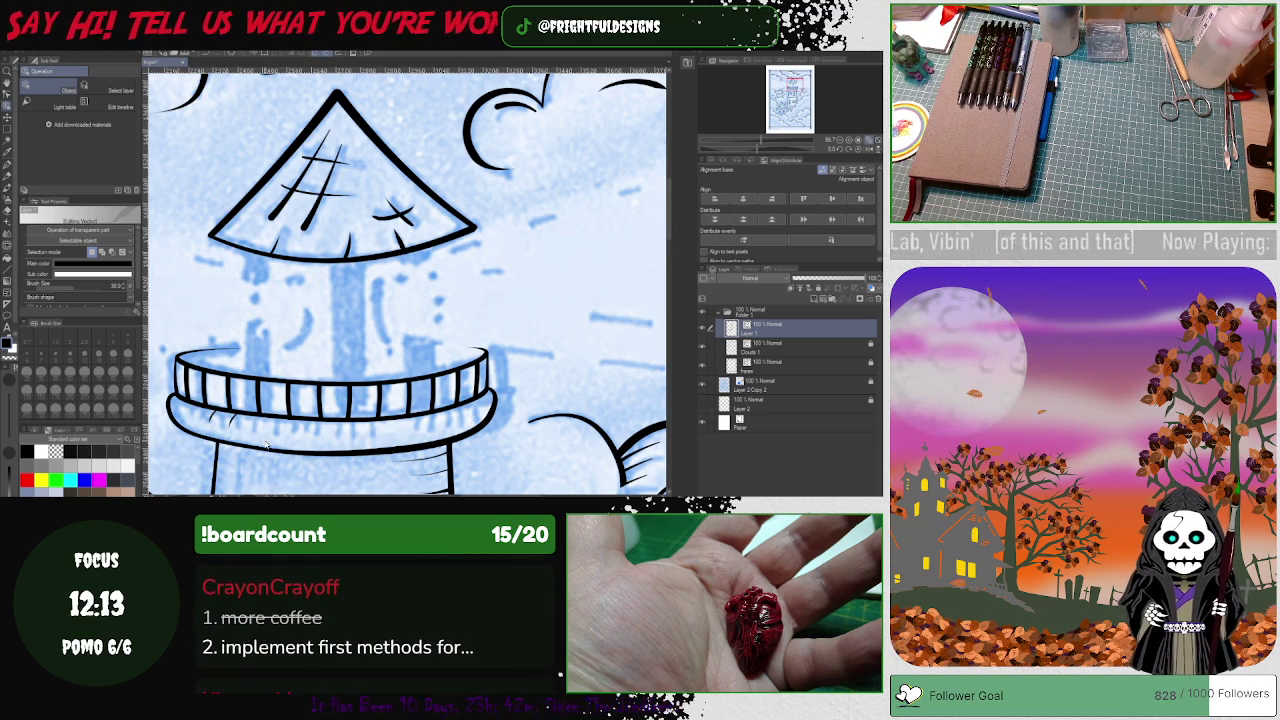
left_click(215, 416)
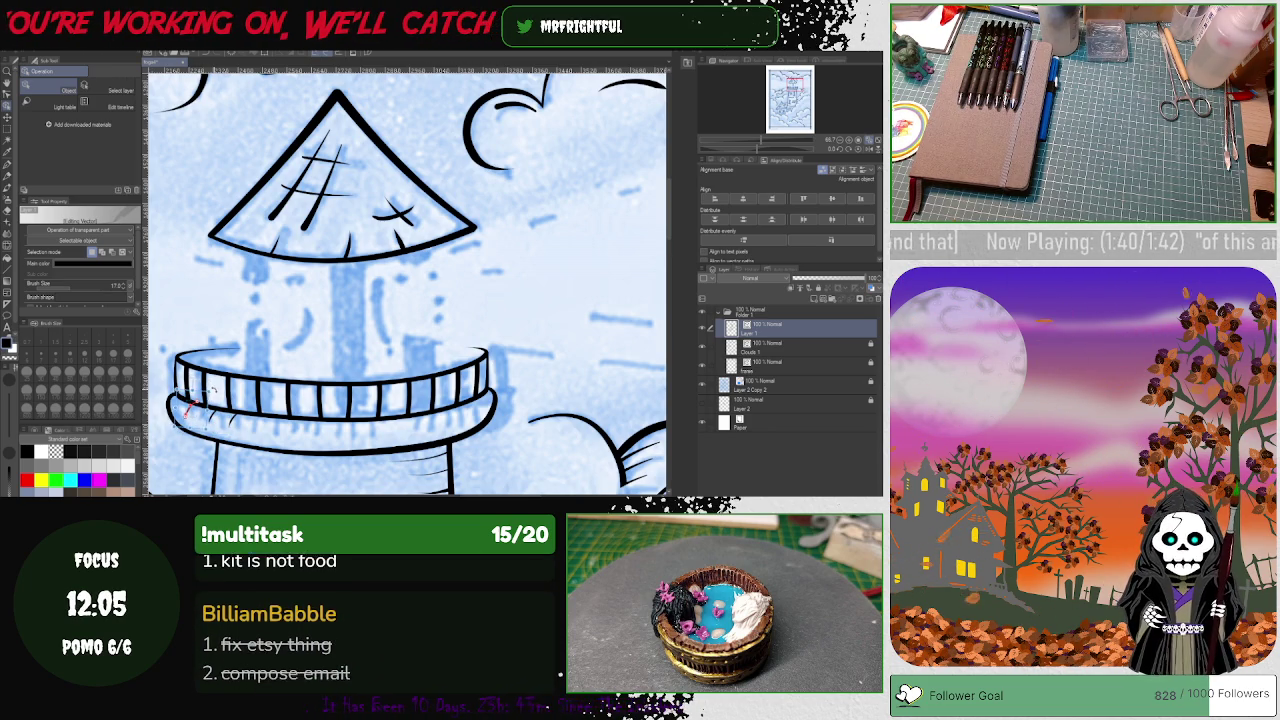
left_click(255, 449)
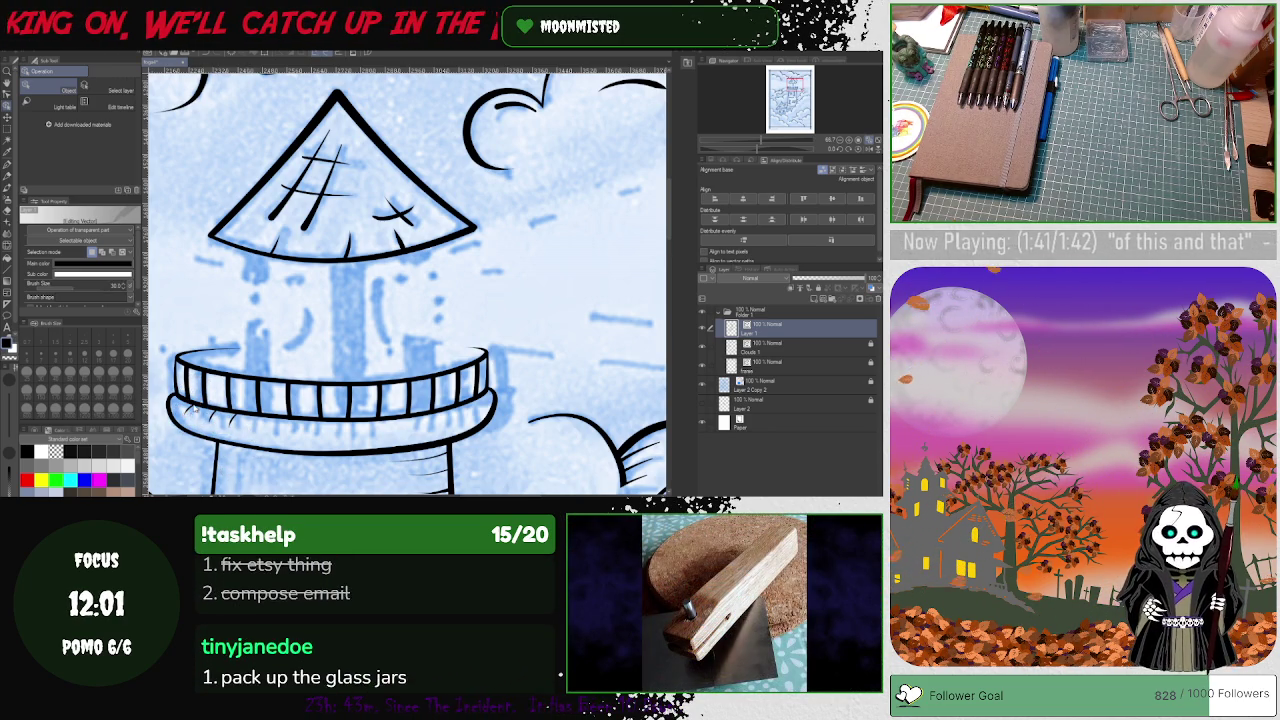
left_click(225, 437)
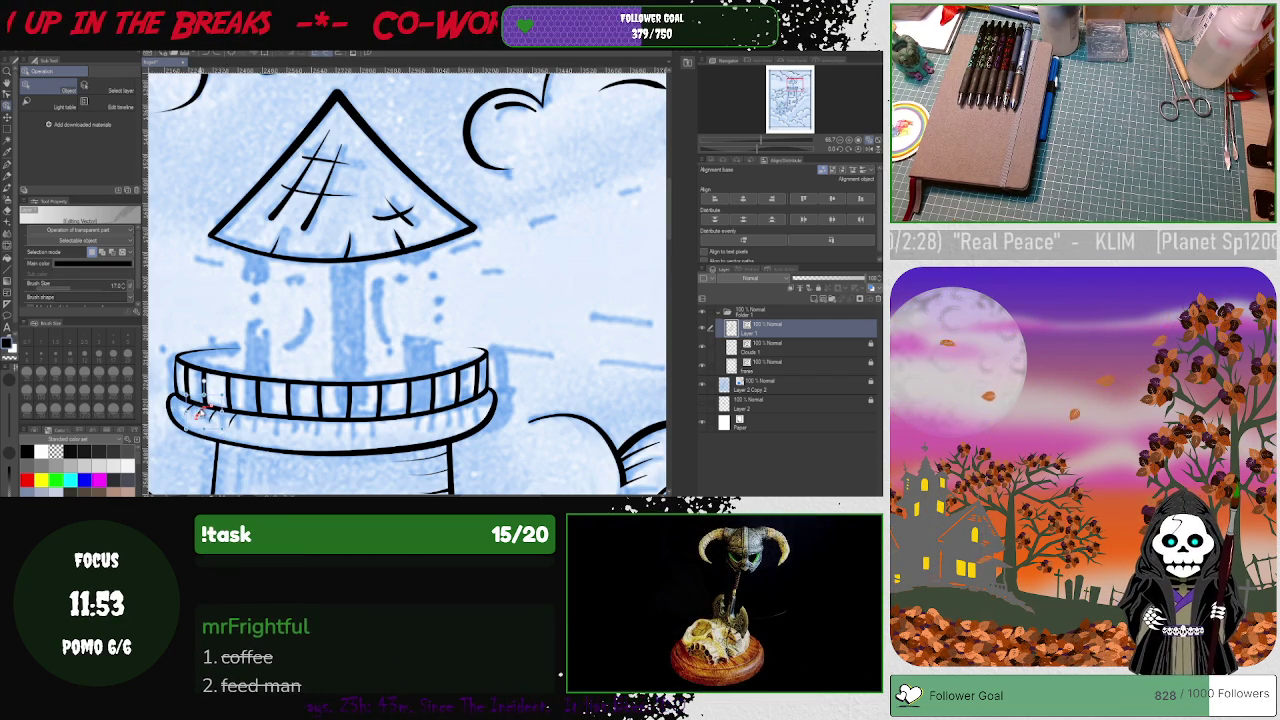
left_click(265, 430)
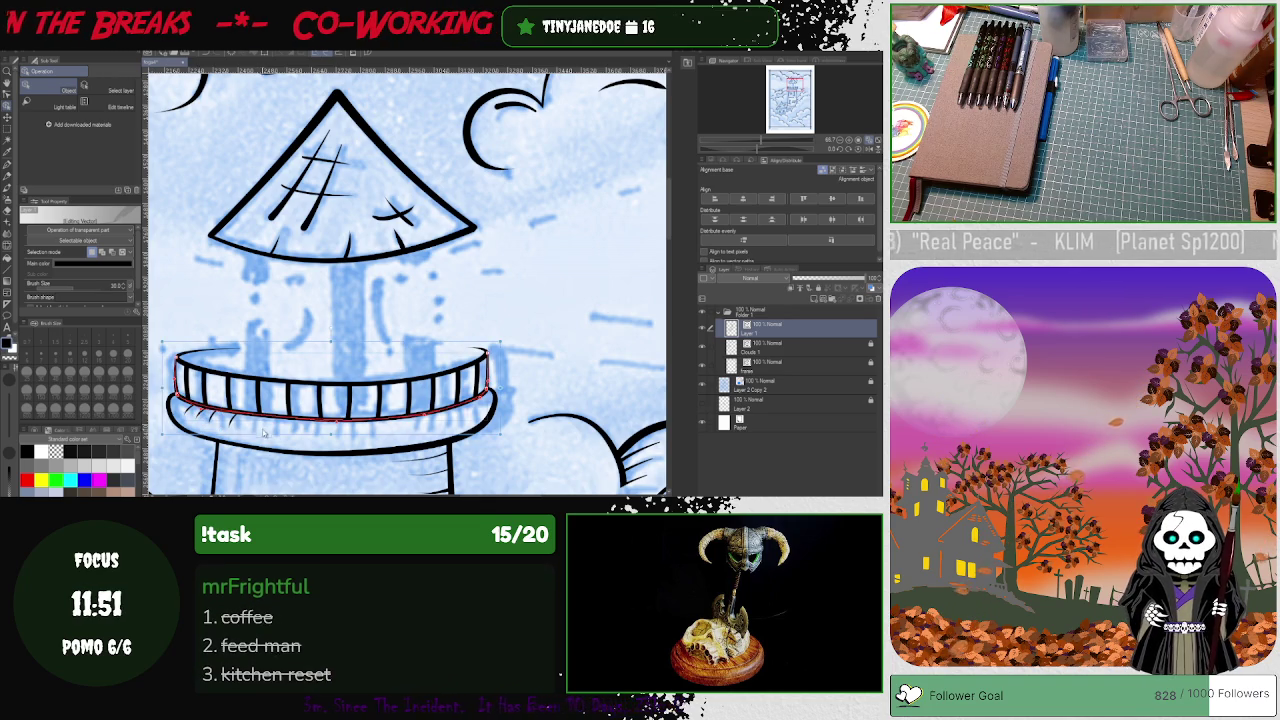
key("p")
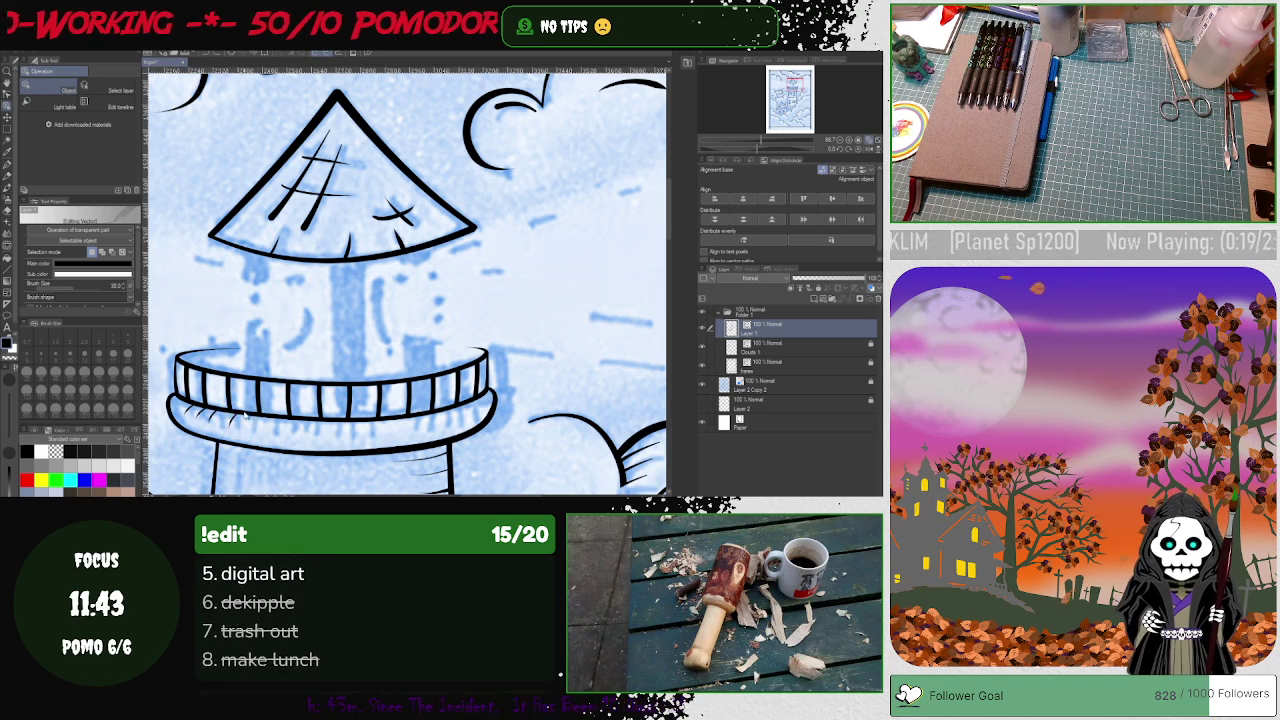
left_click(231, 419)
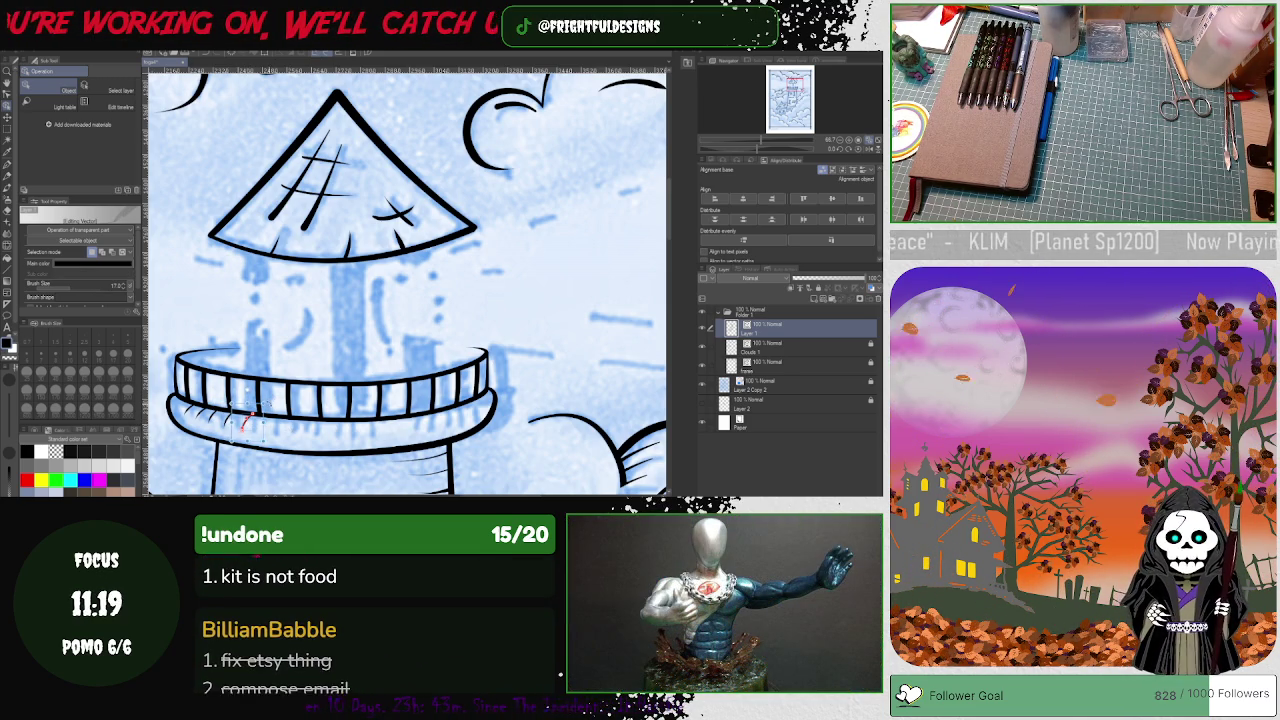
key("bracketright")
key("bracketright")
key("bracketright")
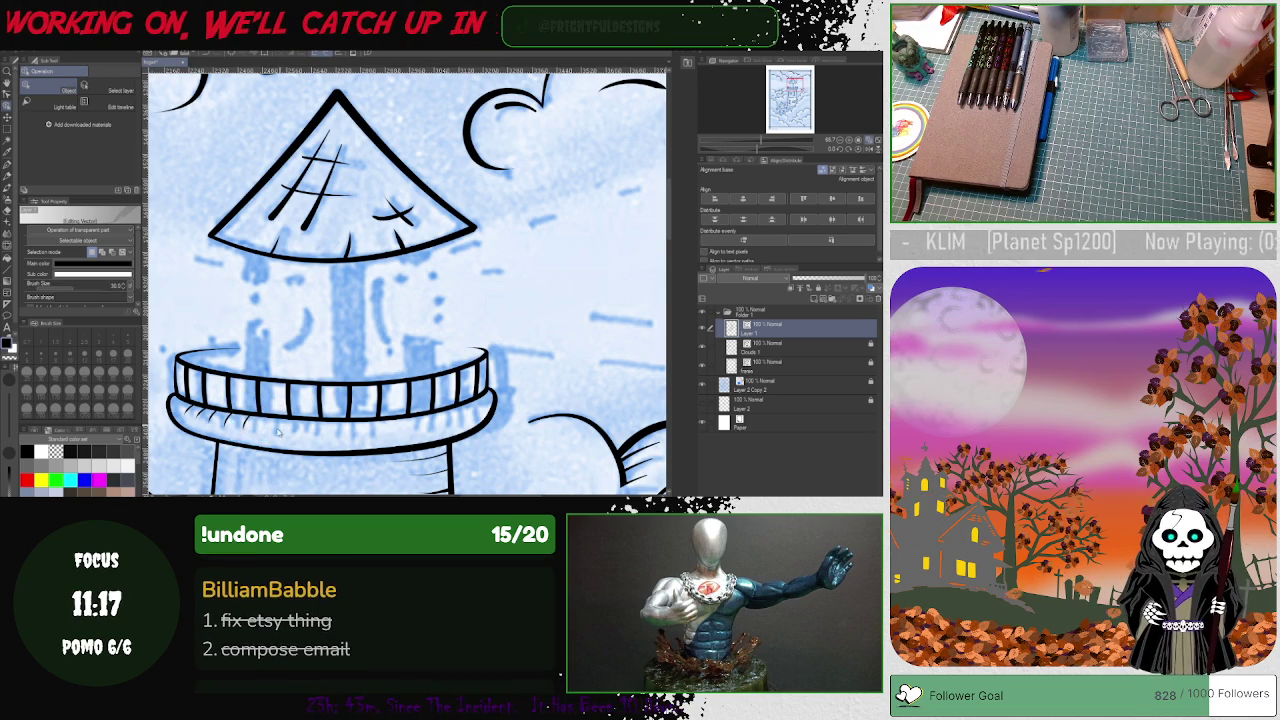
key("bracketleft")
key("bracketleft")
key("bracketleft")
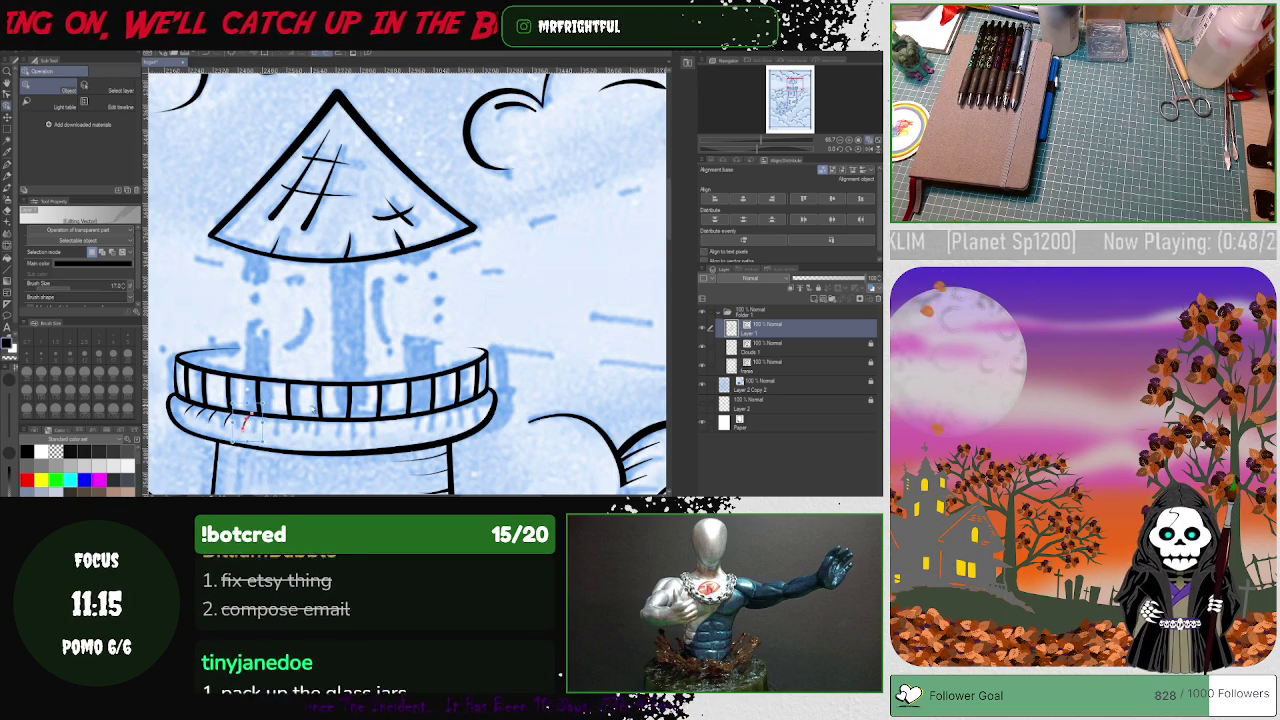
left_click_drag(243, 423, 268, 425)
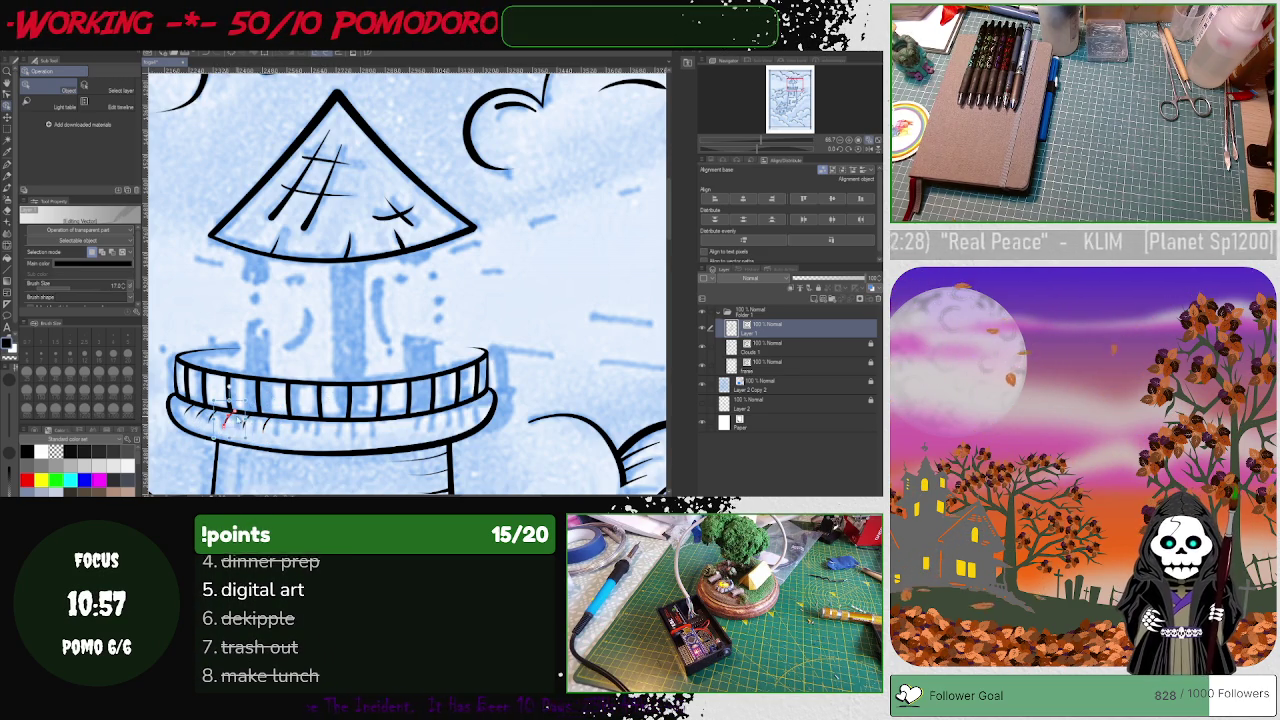
left_click(228, 412)
left_click(340, 400)
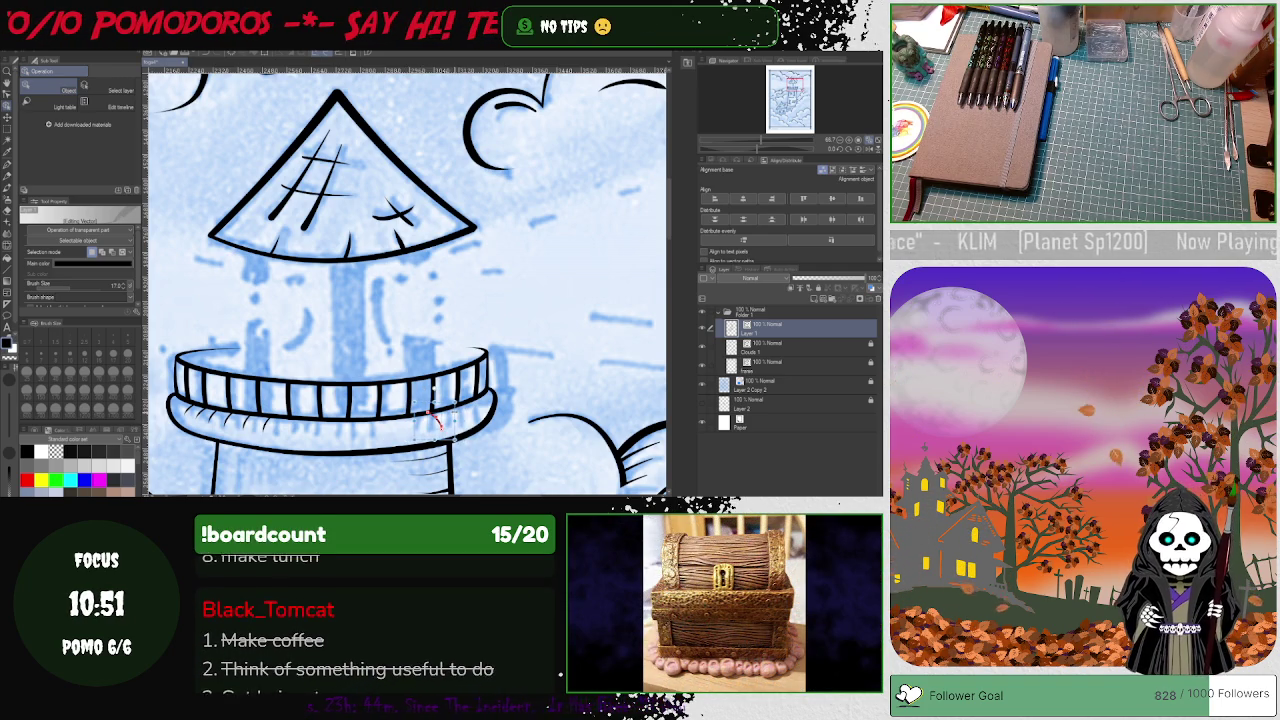
left_click(437, 424)
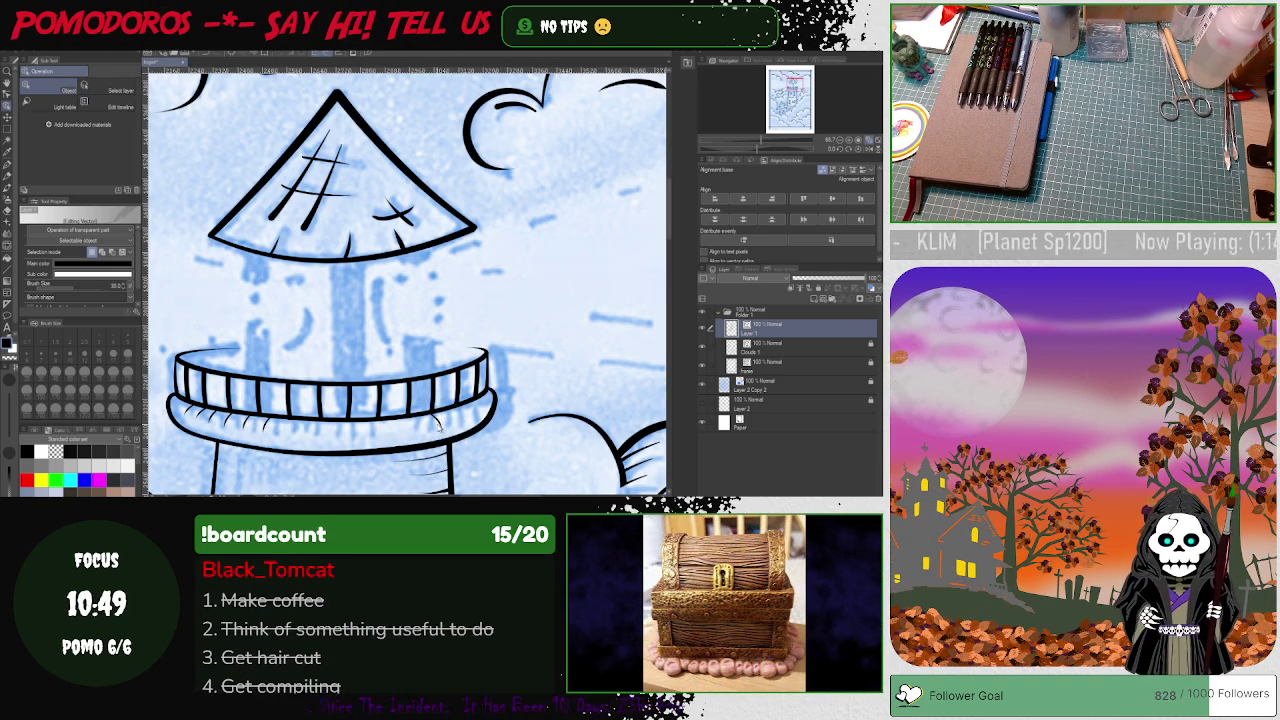
left_click(448, 414)
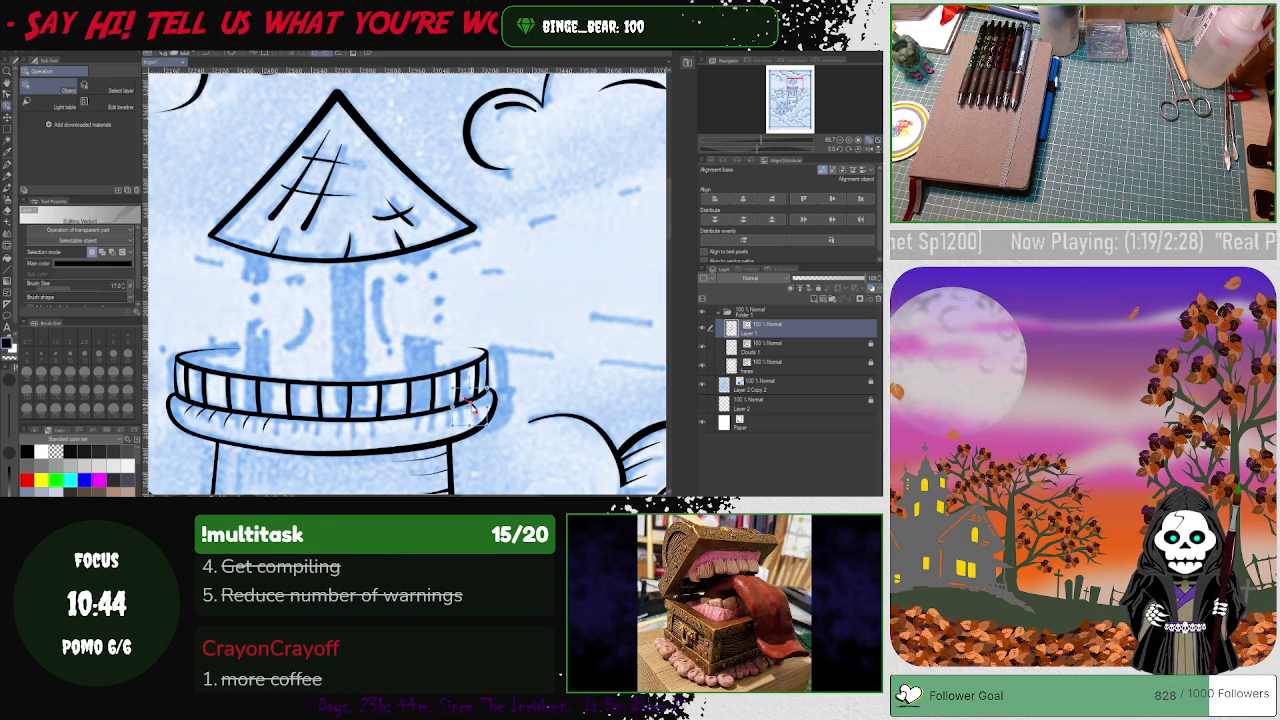
left_click(473, 406)
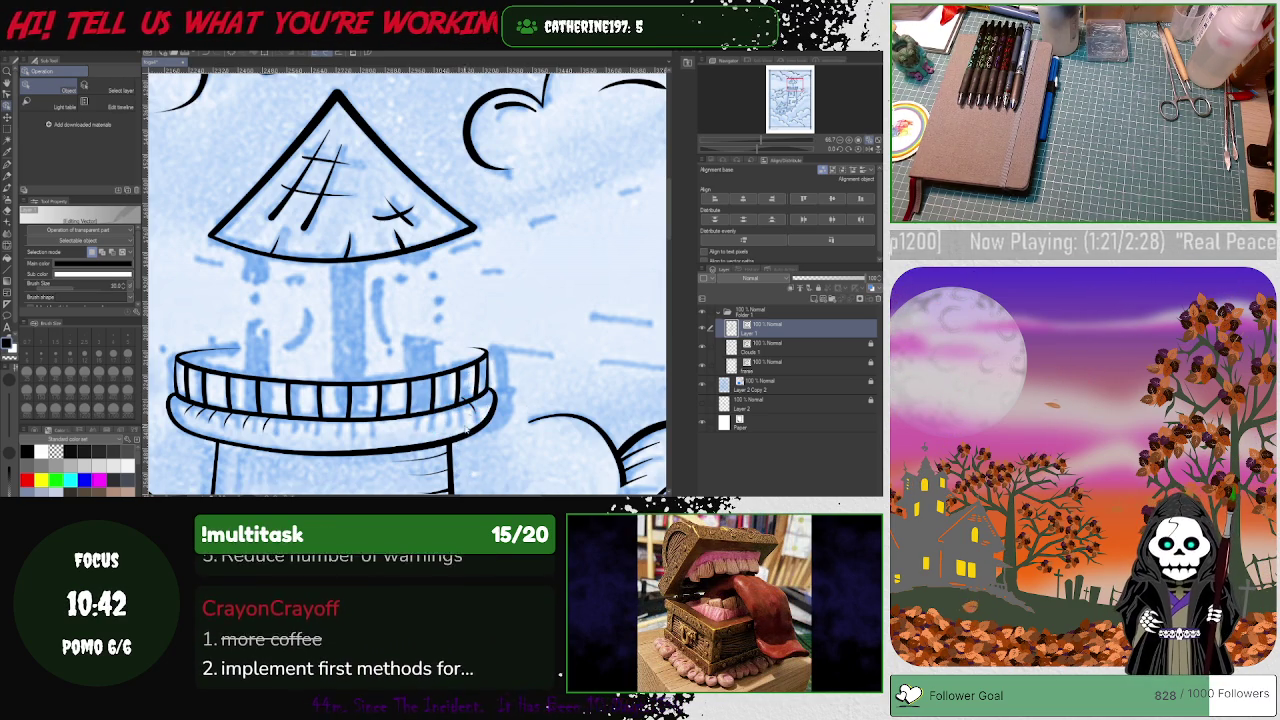
left_click(470, 402)
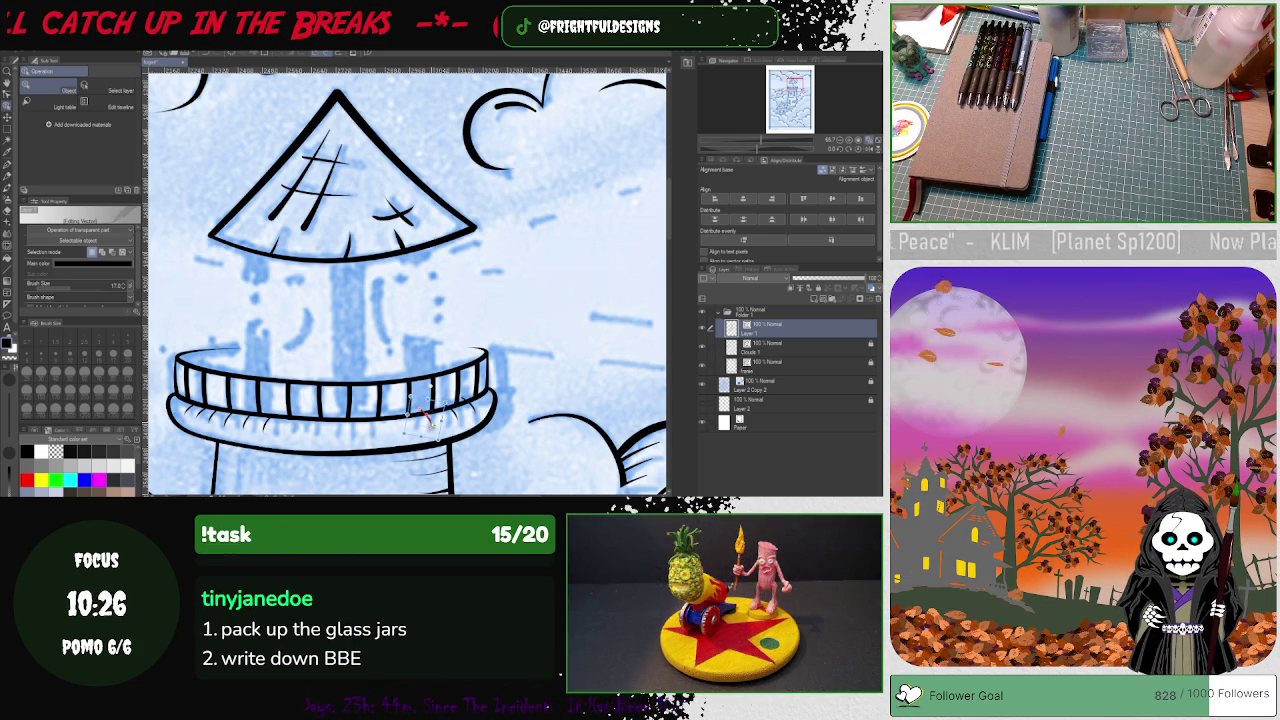
left_click(446, 420)
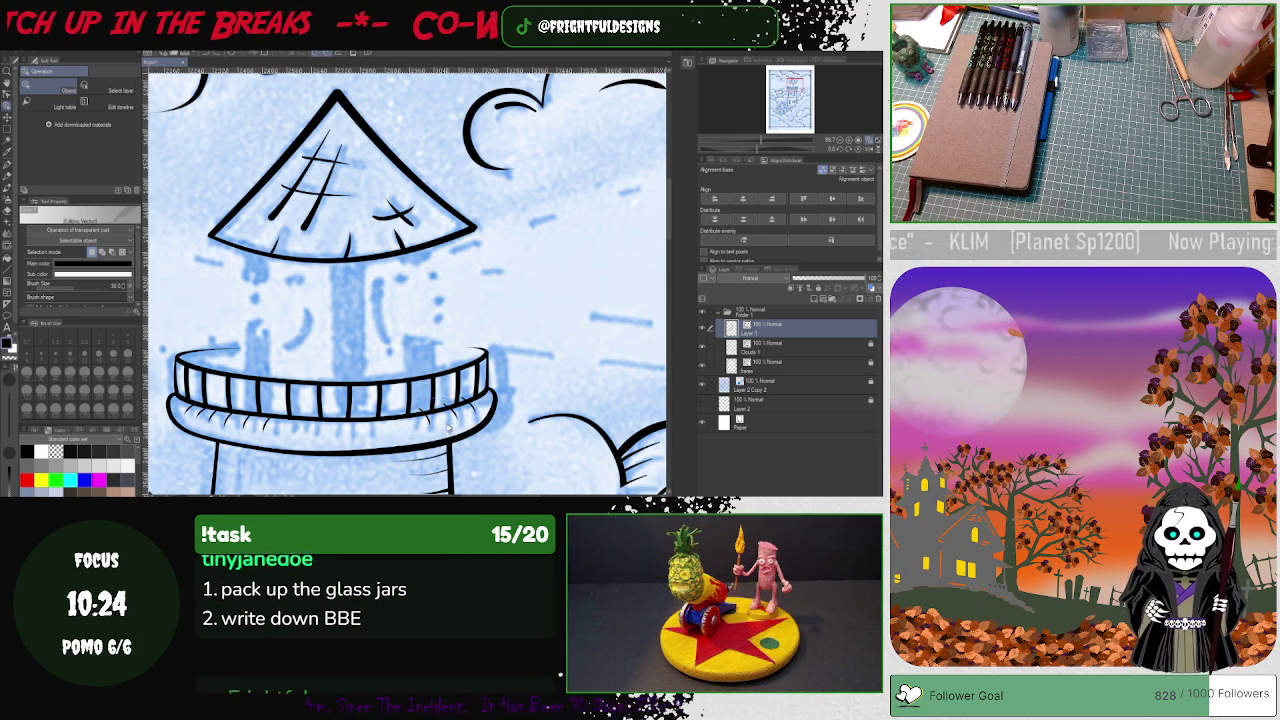
key("p")
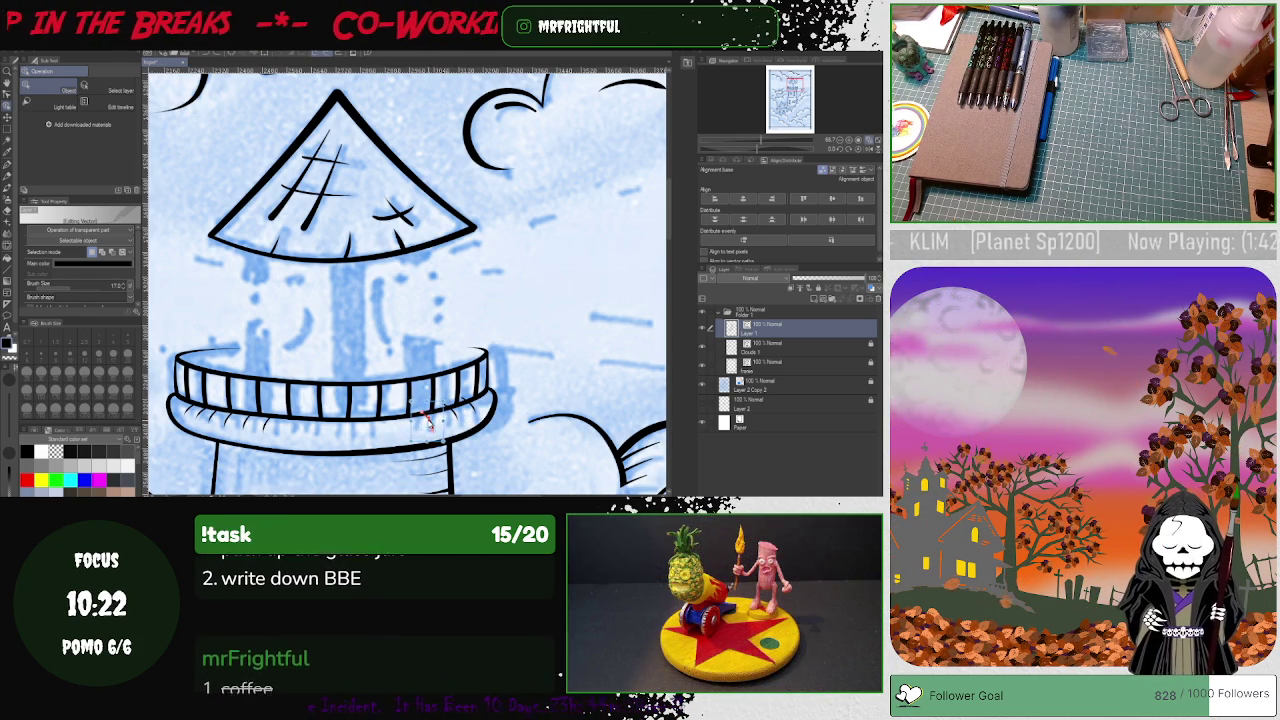
key("e")
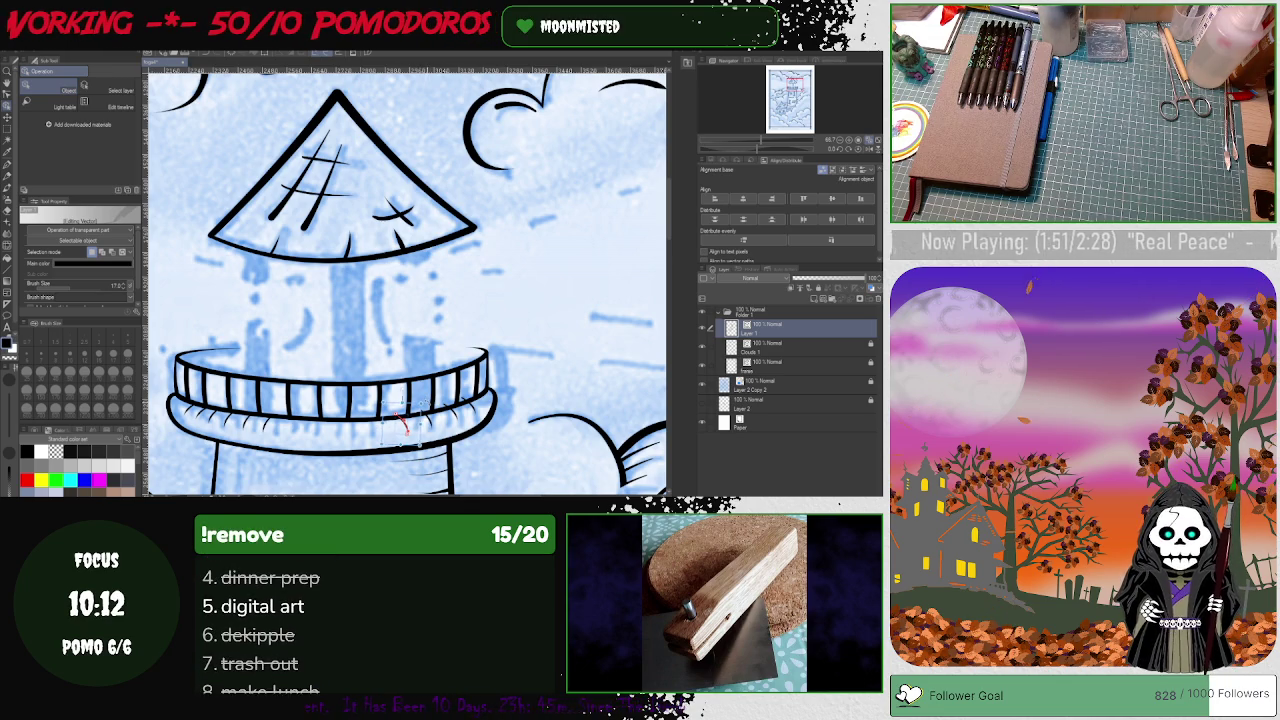
key("p")
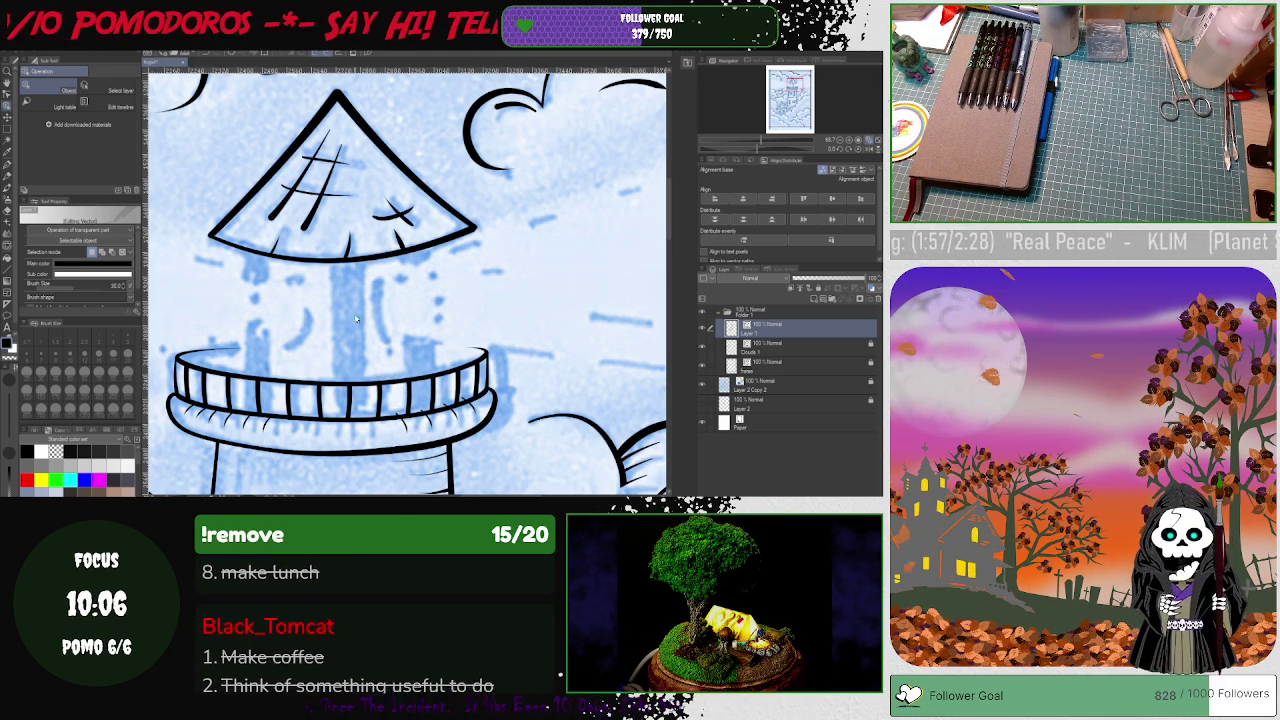
Step: Box-select small stray strokes under the railing, undoing the first pick
left_click_drag(262, 418, 268, 430)
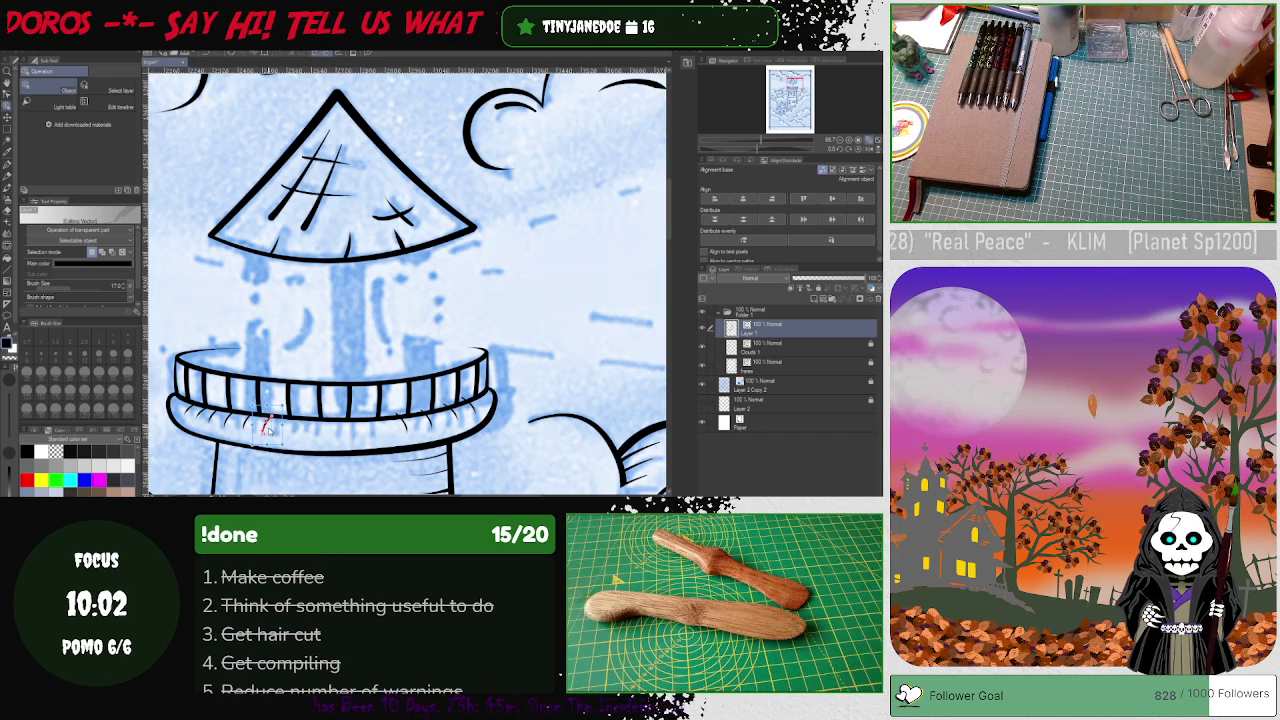
key("ctrl+z")
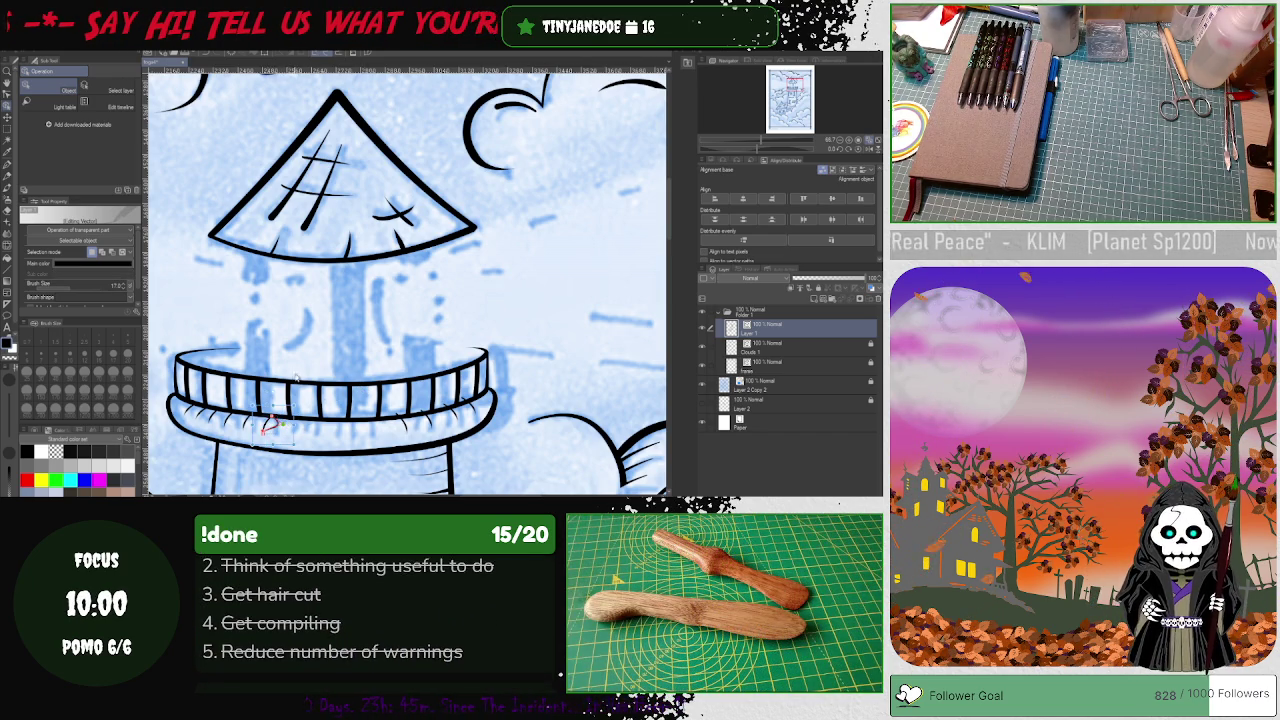
left_click_drag(299, 416, 292, 432)
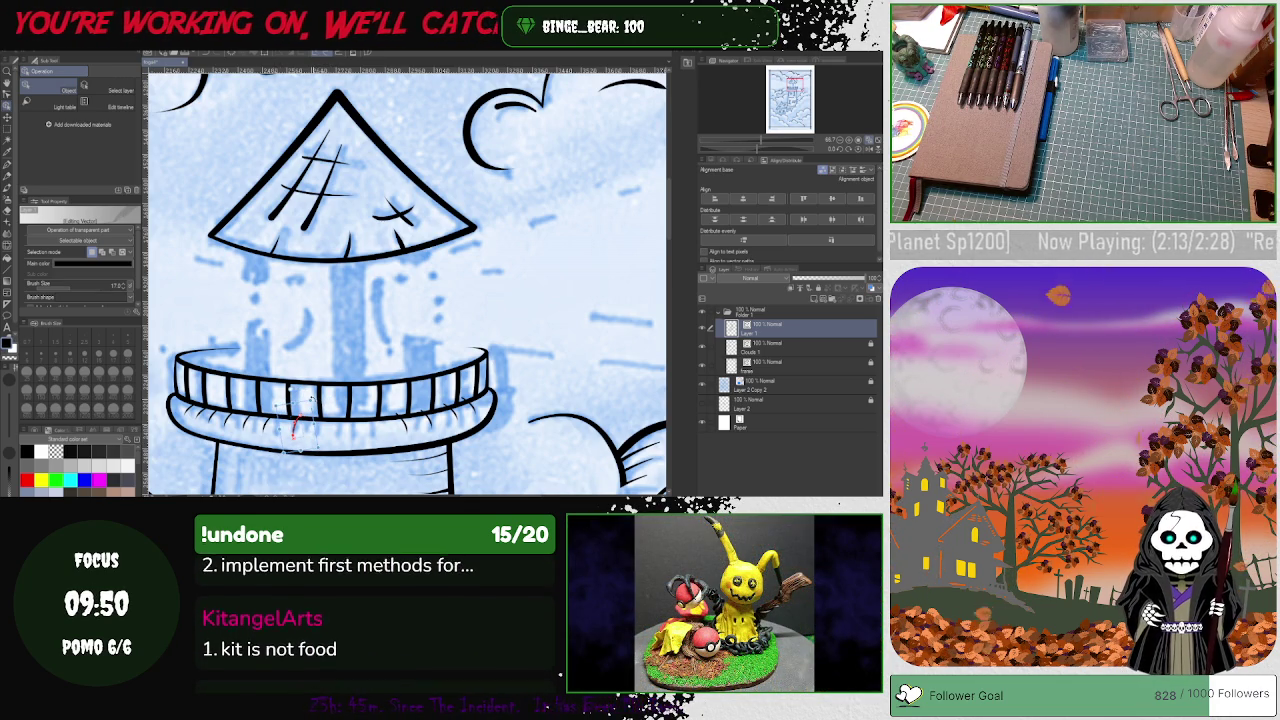
key("e")
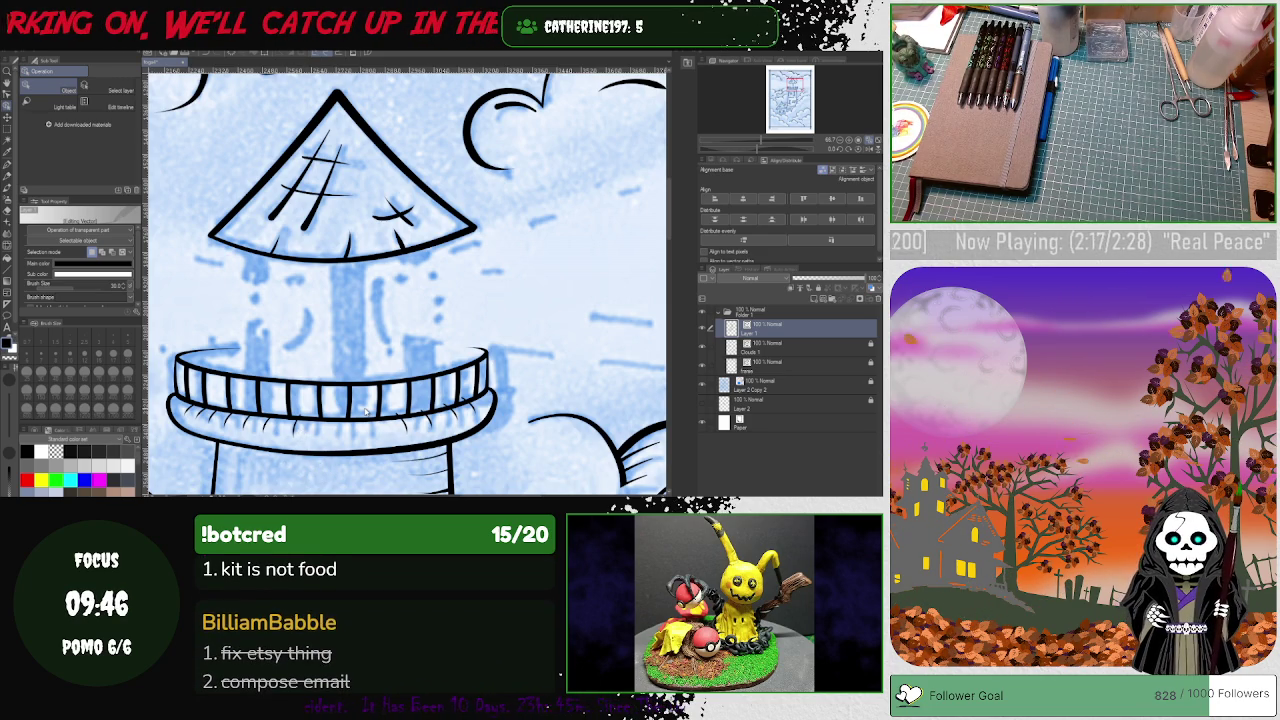
key("p")
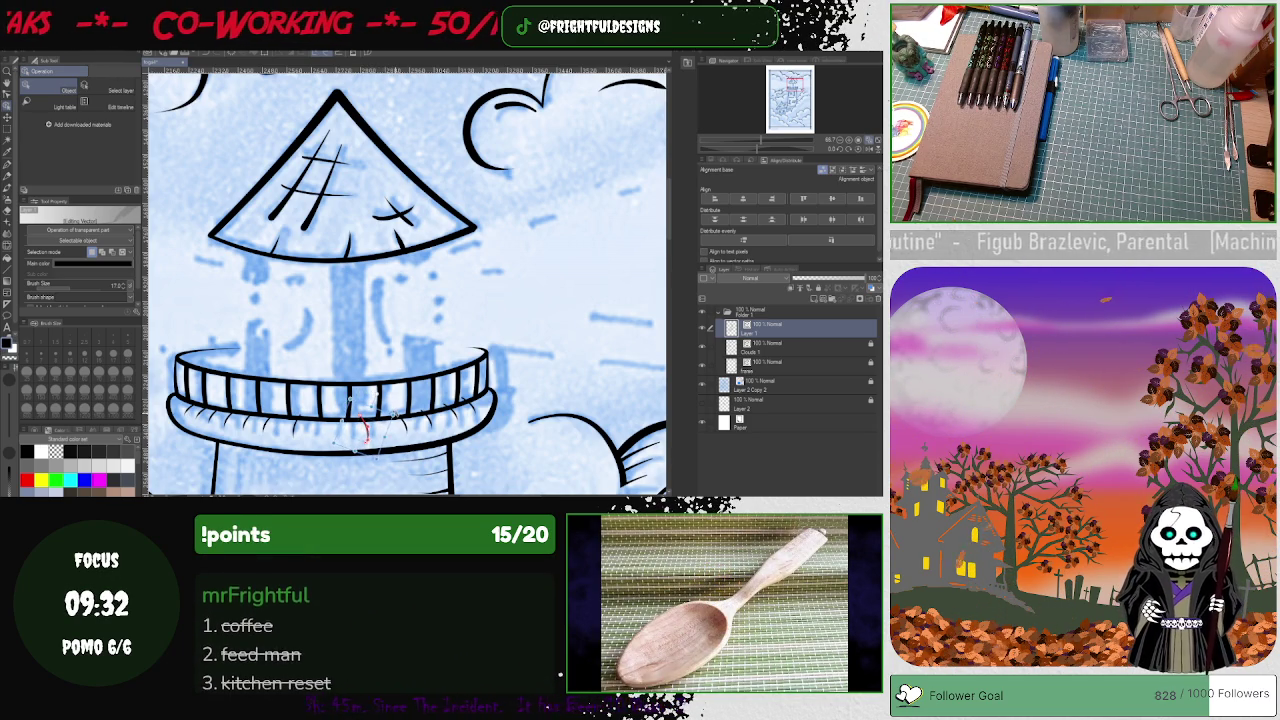
Step: Check the balcony's bottom line and nearby stroke, leaving them unchanged, and pick the Eraser
left_click(385, 451)
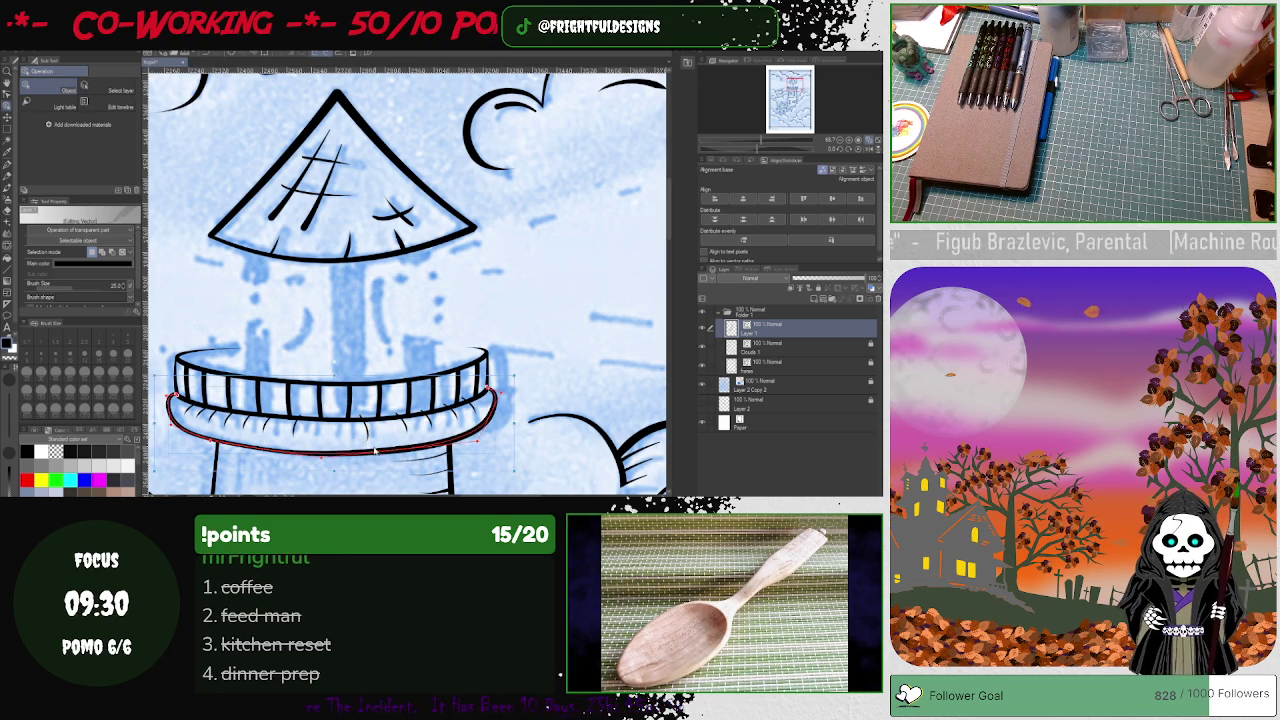
left_click(366, 430)
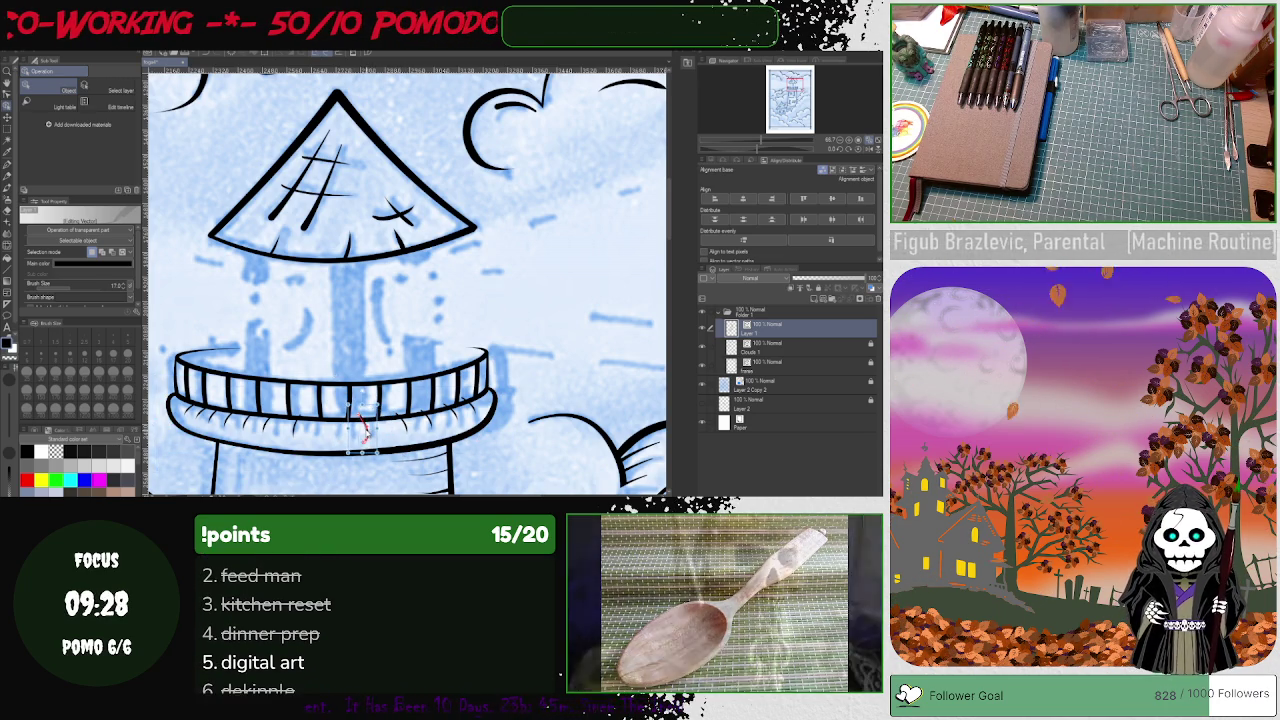
left_click(407, 494)
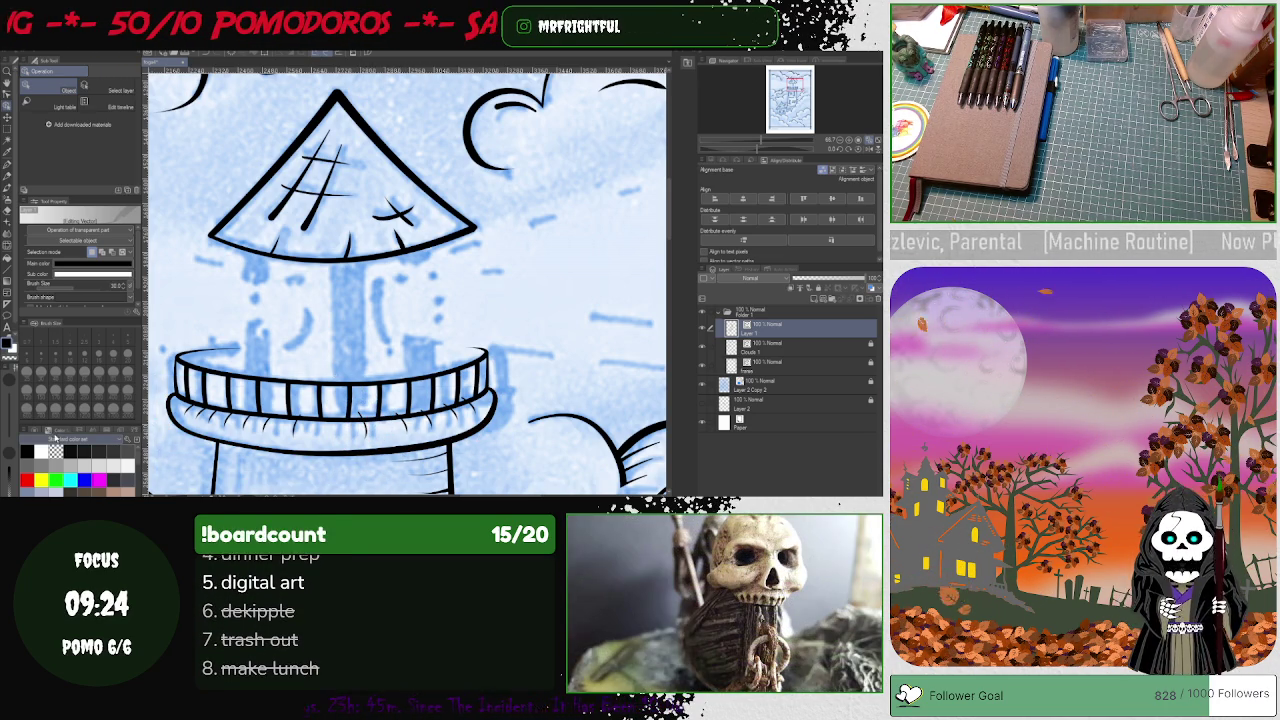
left_click(8, 212)
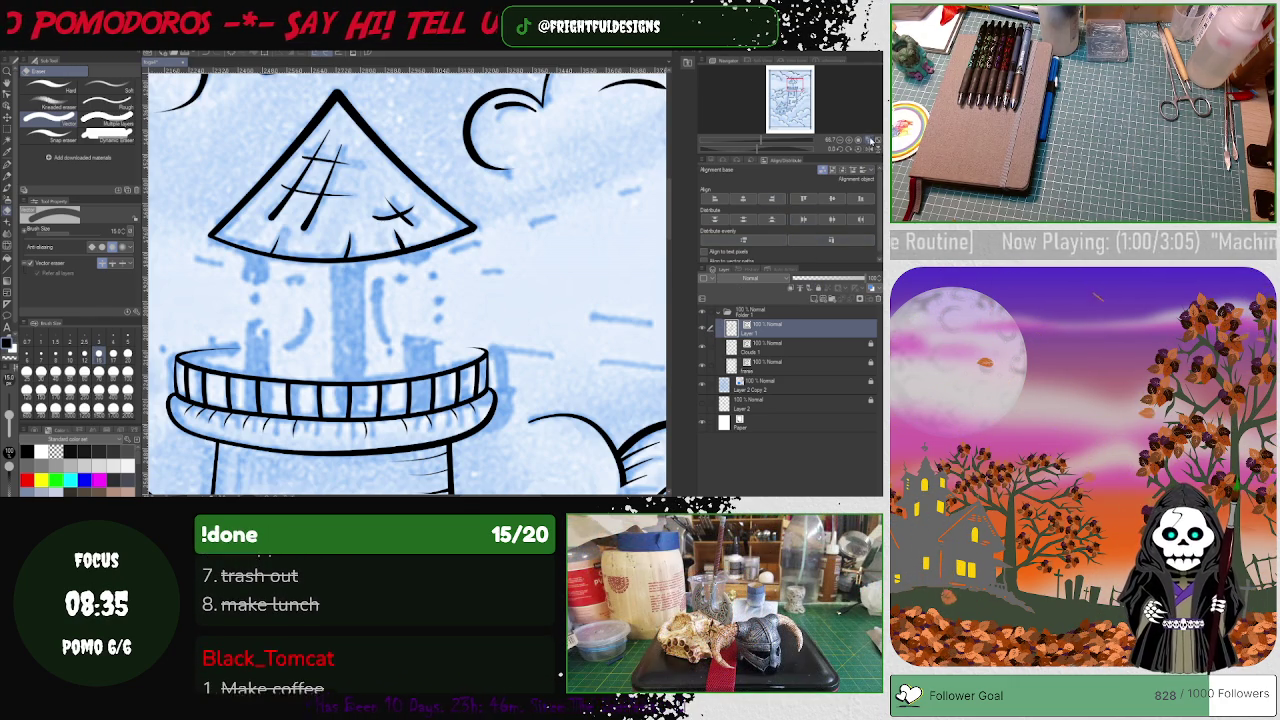
Step: Fit the page, toggle the ink layer's visibility, and add a new layer above the lower layer
left_click(870, 142)
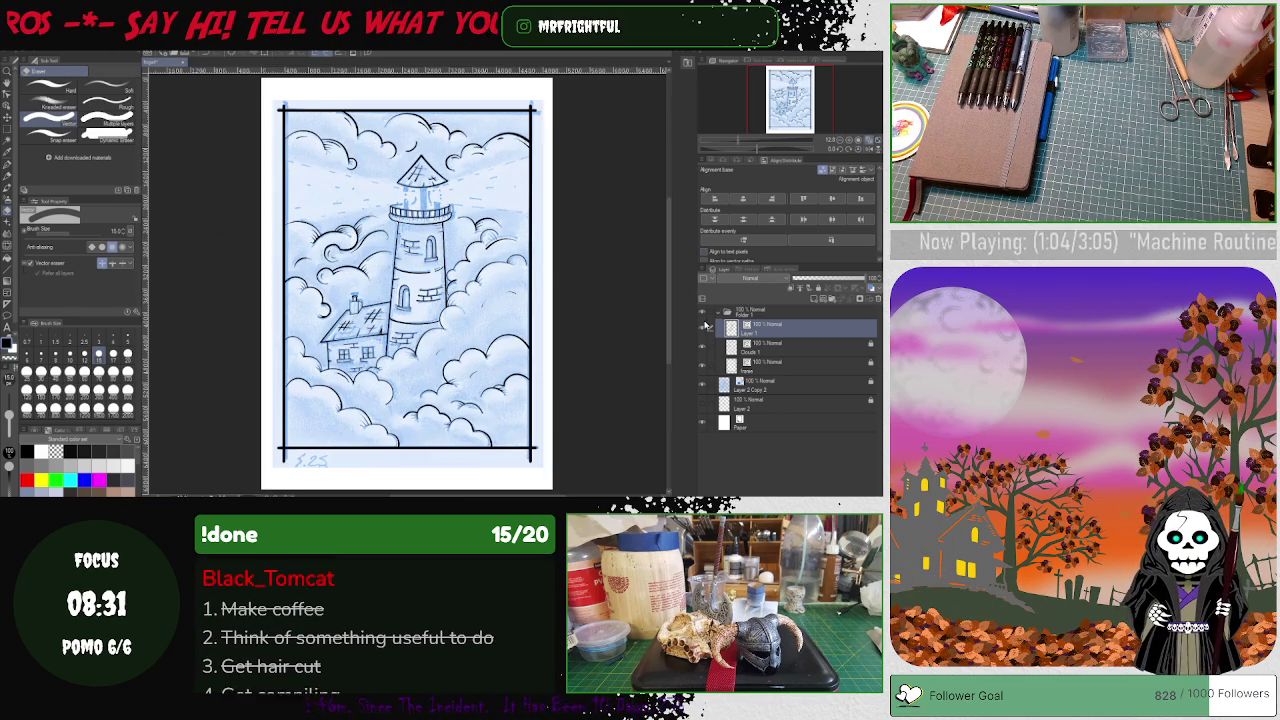
left_click(706, 326)
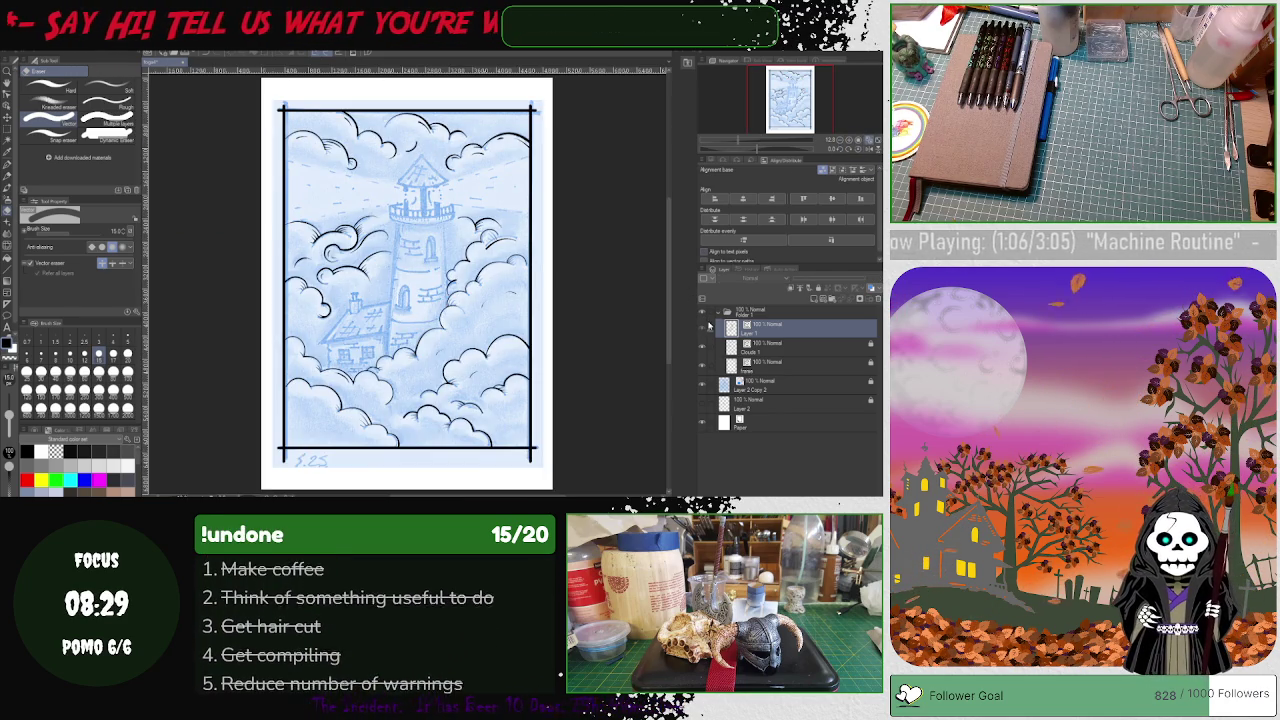
left_click(706, 326)
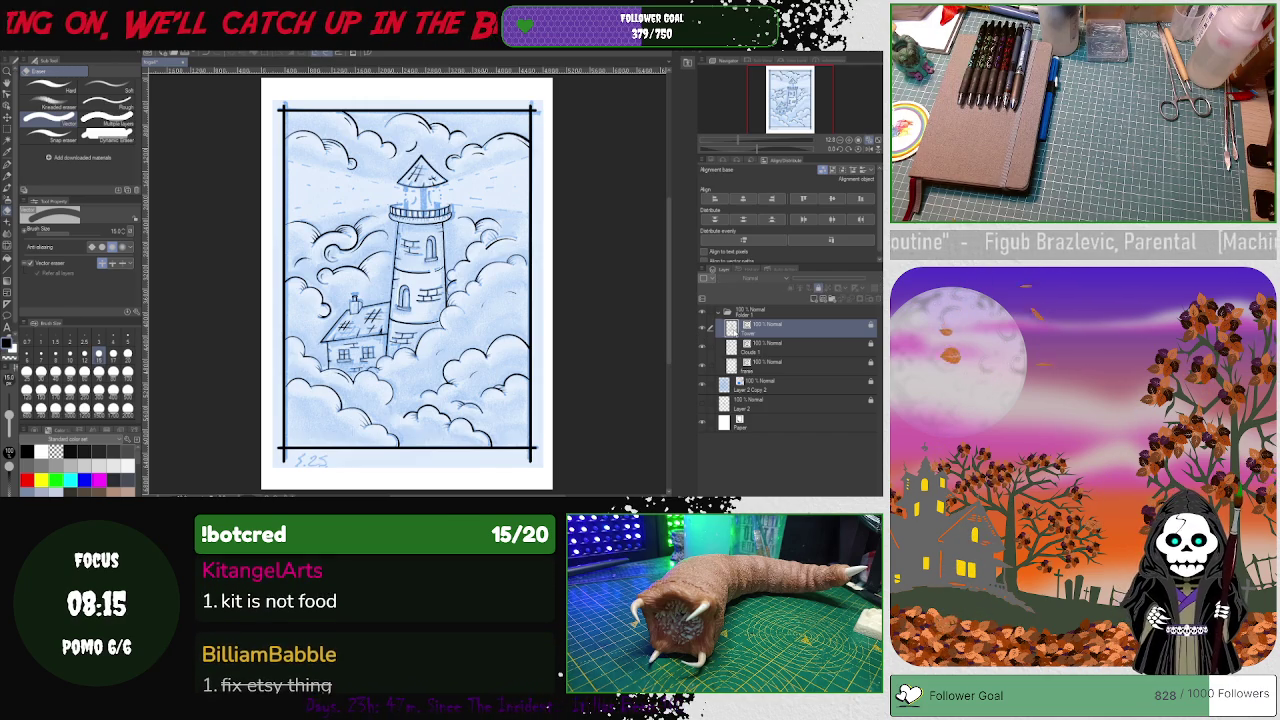
left_click(760, 344)
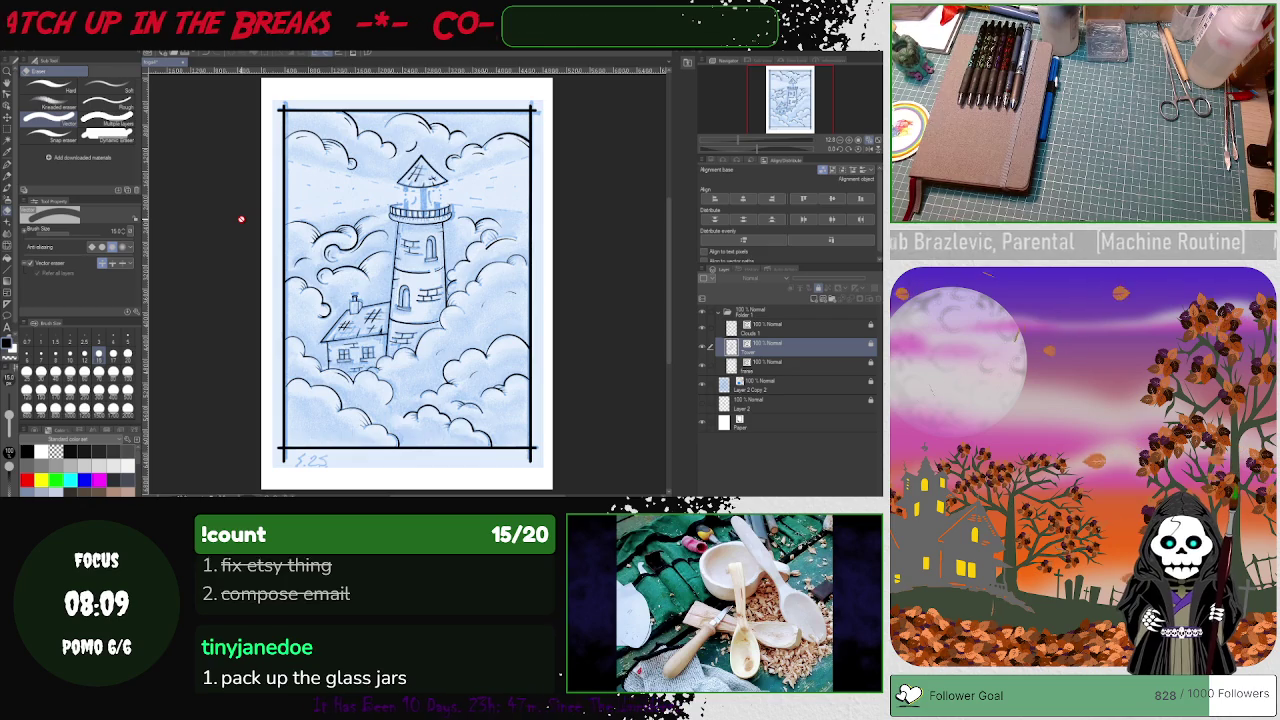
left_click(826, 300)
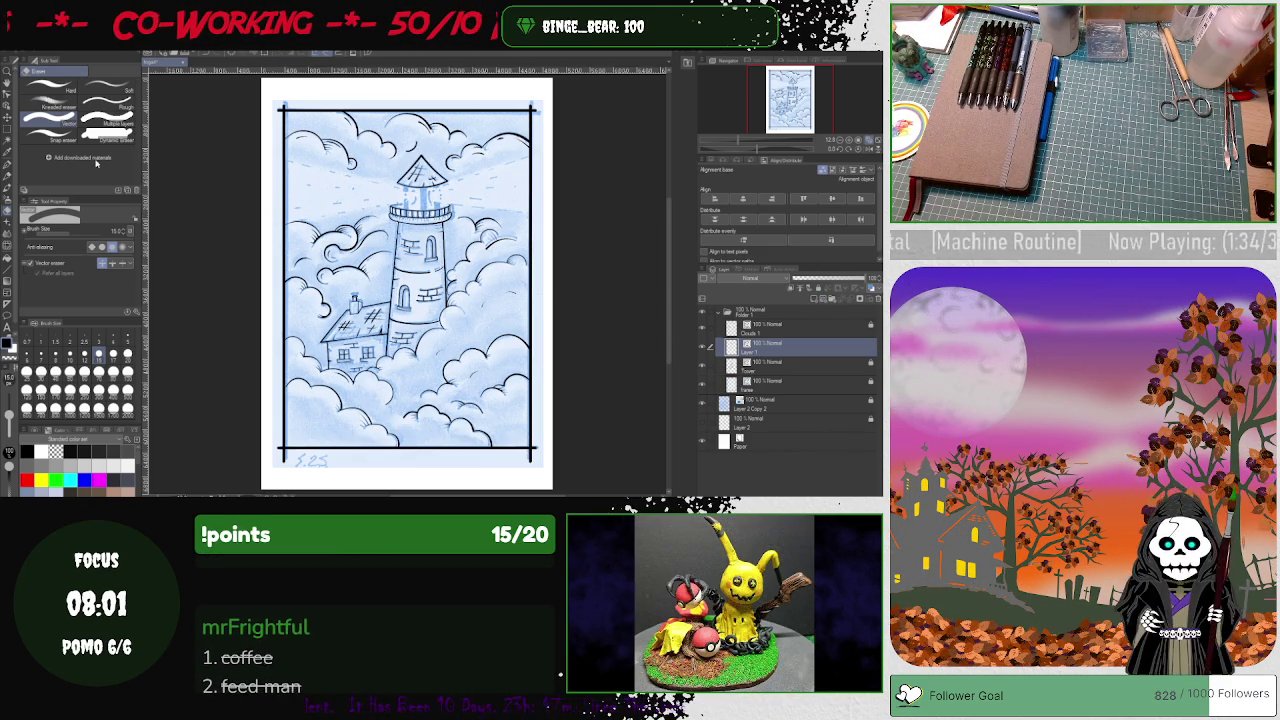
left_click(7, 168)
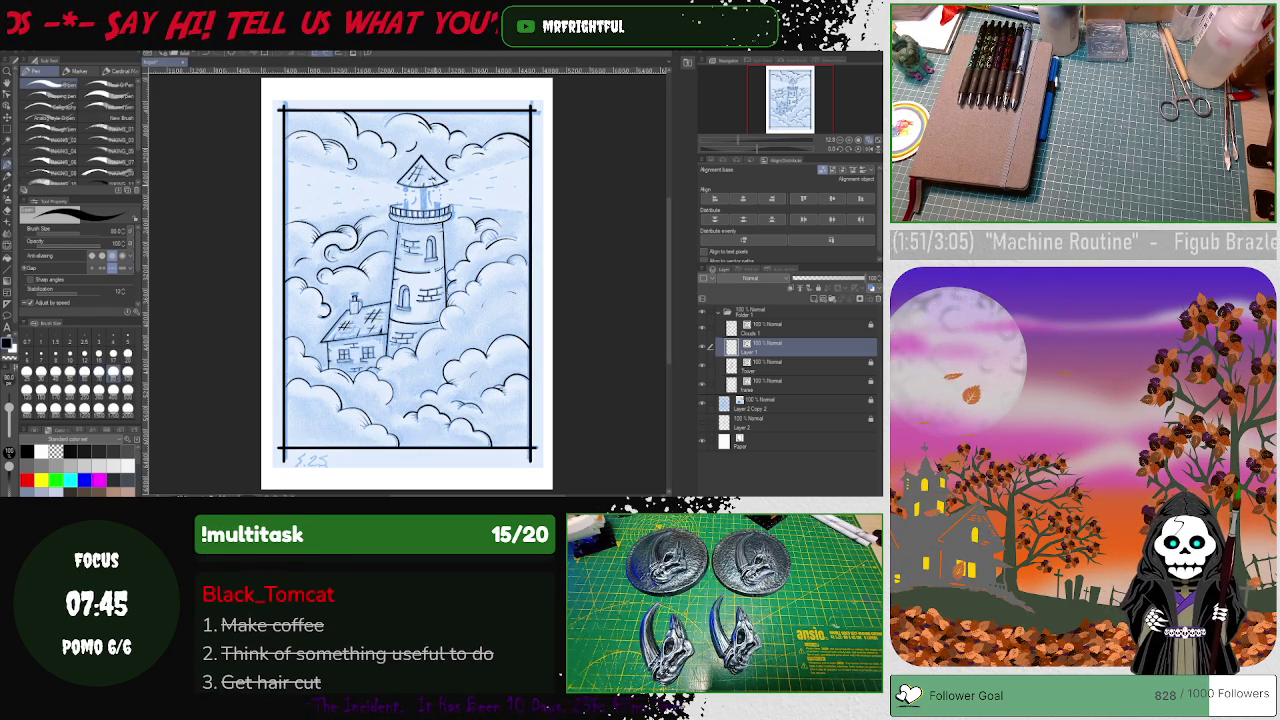
Step: Draw a size-100 black vertical bar down through the lighthouse's lantern room
left_click(127, 372)
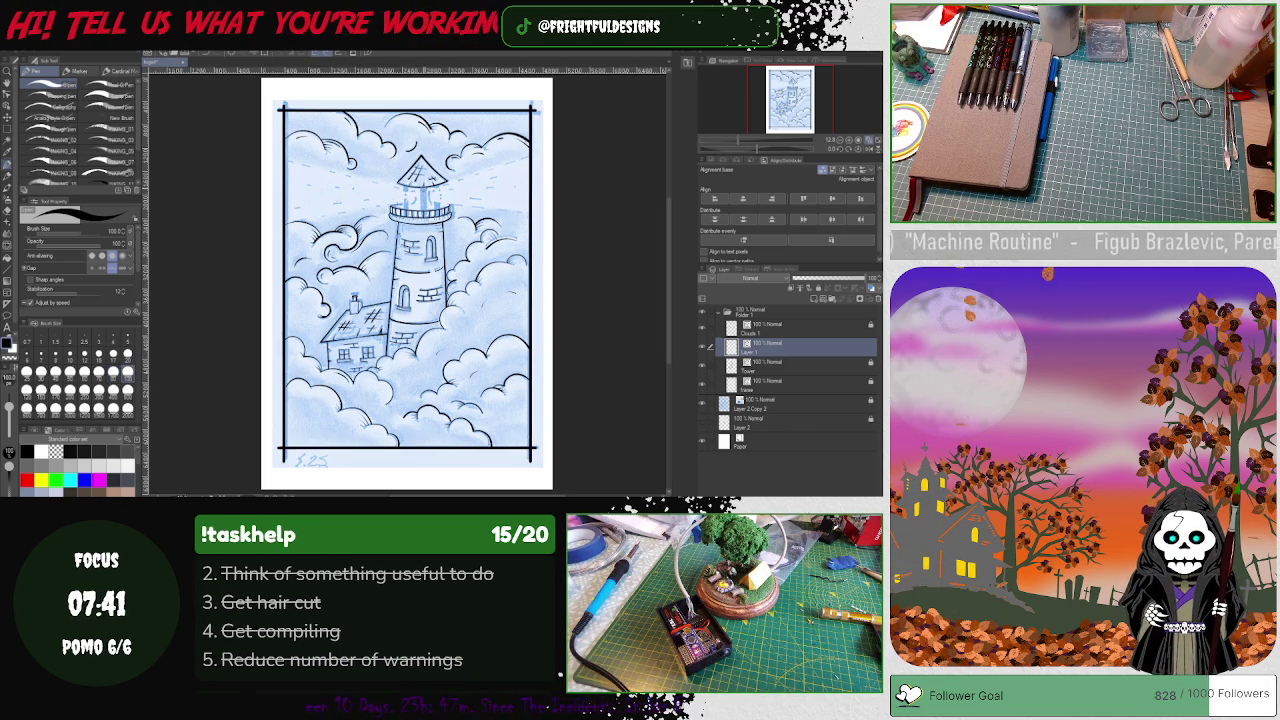
left_click_drag(421, 175, 421, 246)
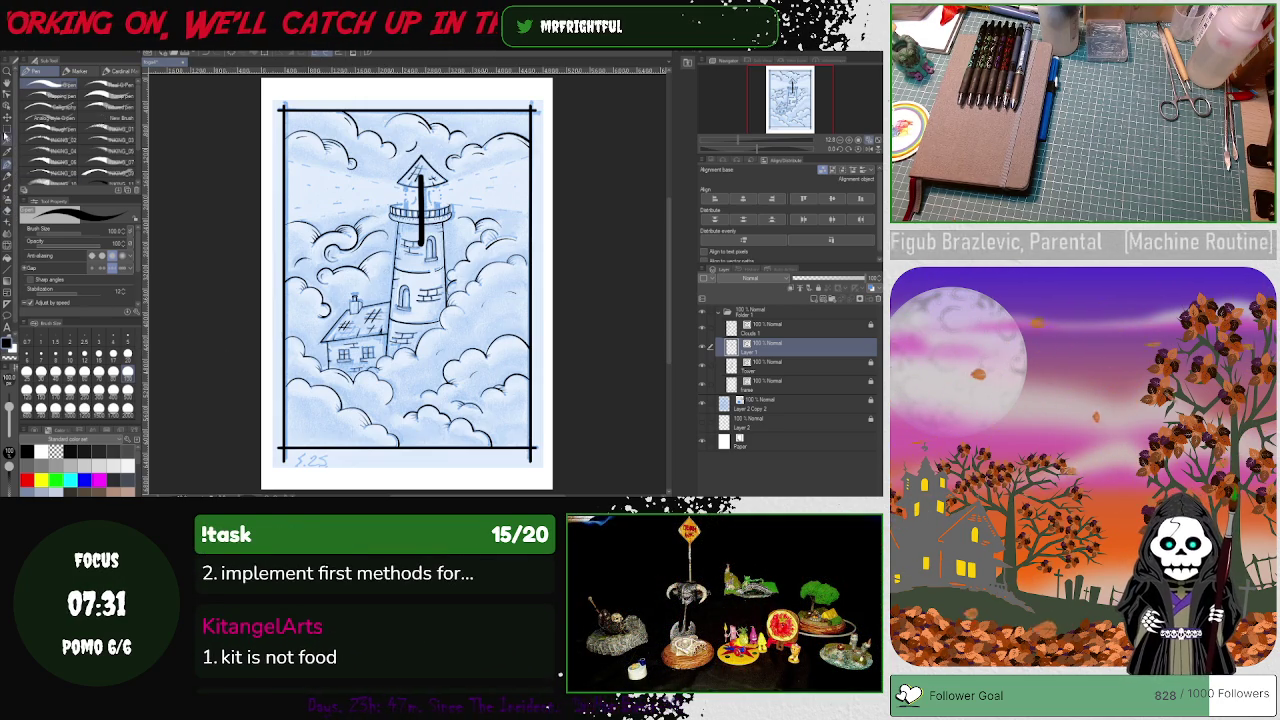
key("y")
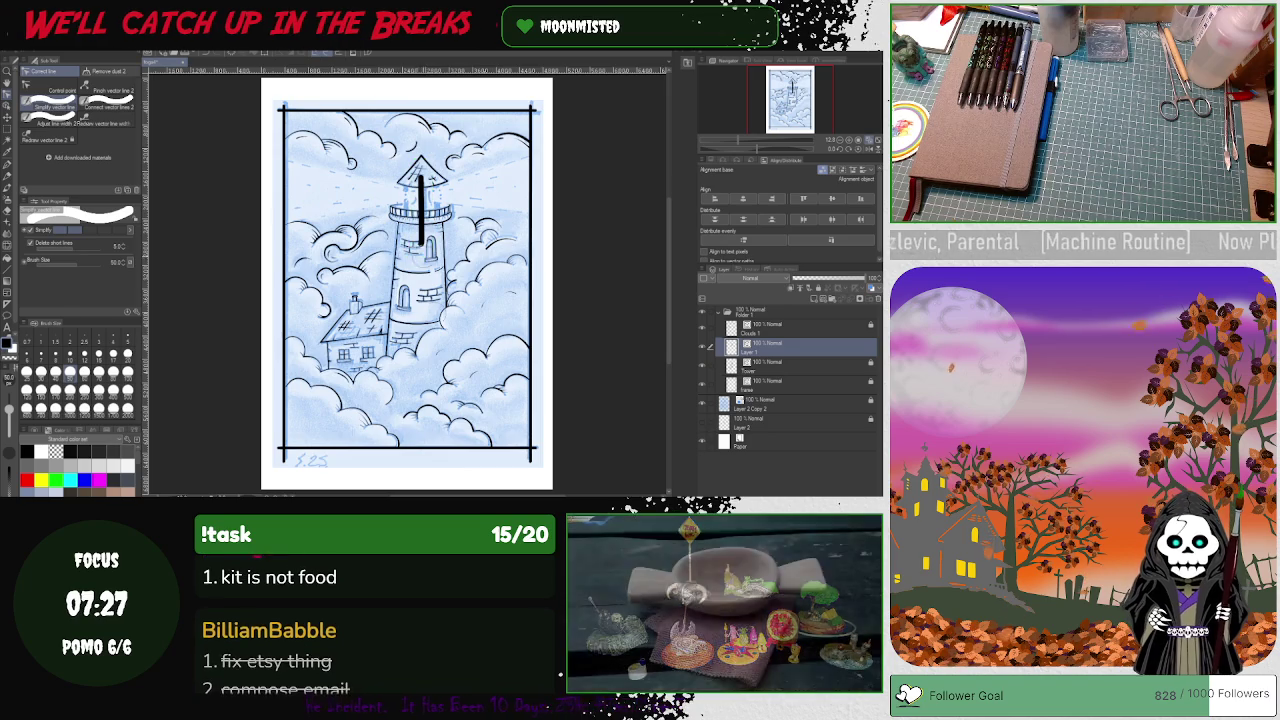
left_click(55, 90)
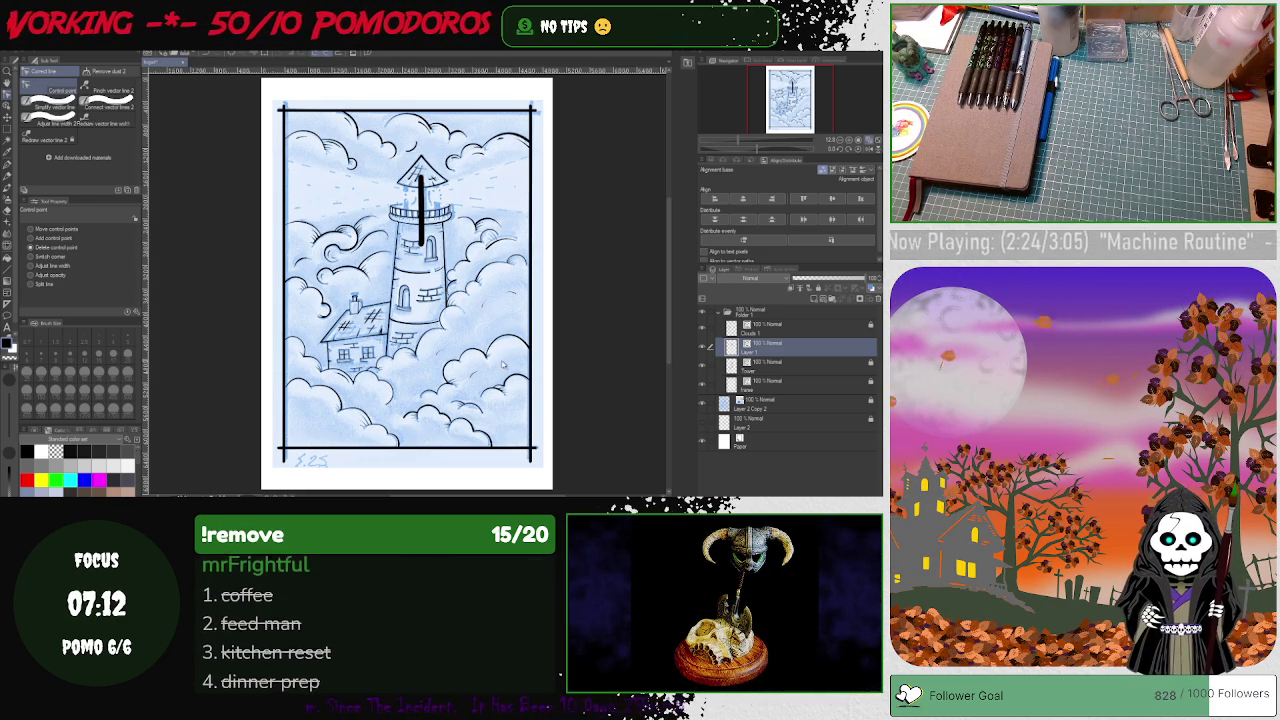
scroll(489, 341, "up", 2)
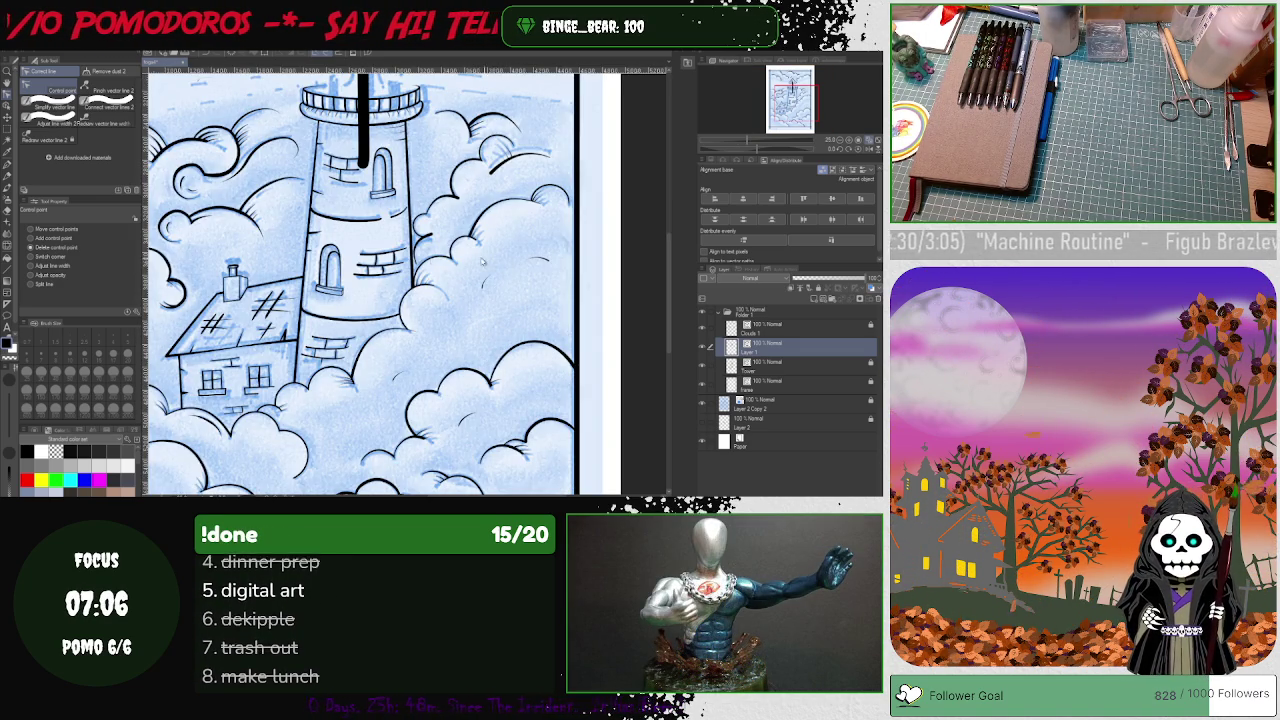
Step: Shorten the black vertical lantern-room window bar so it stops at the railing
scroll(667, 262, "up", 2)
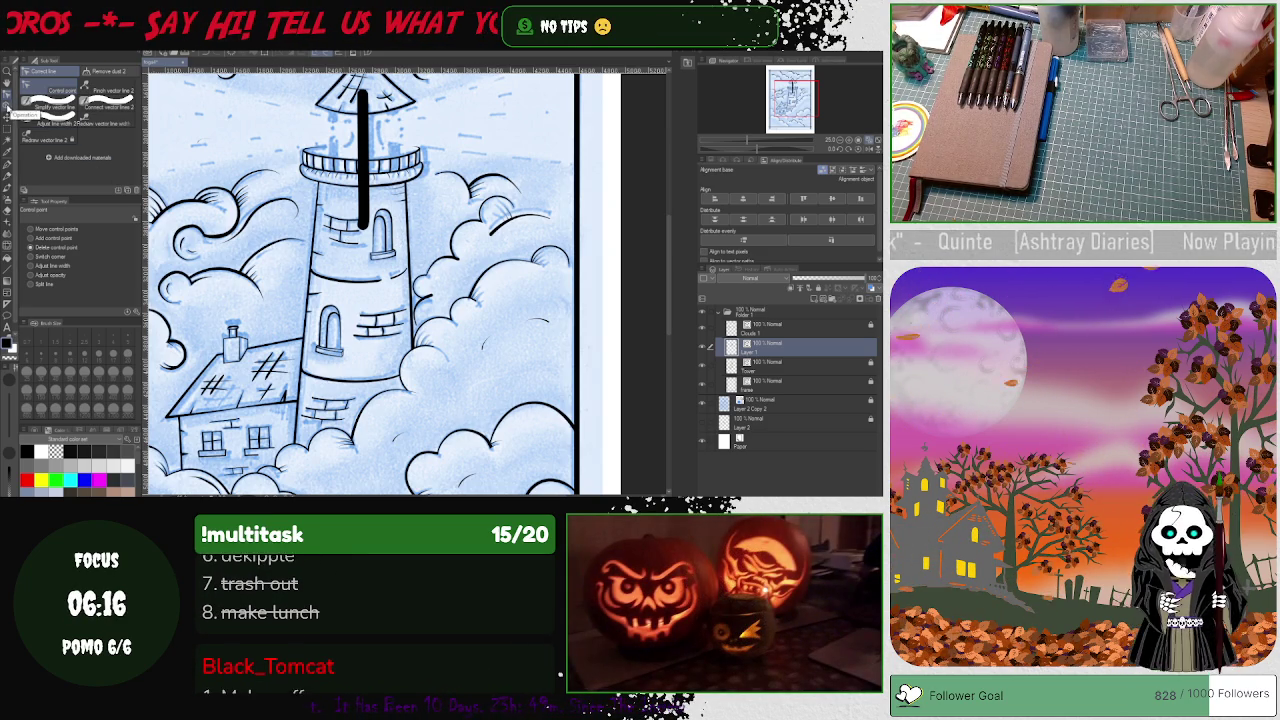
left_click(8, 95)
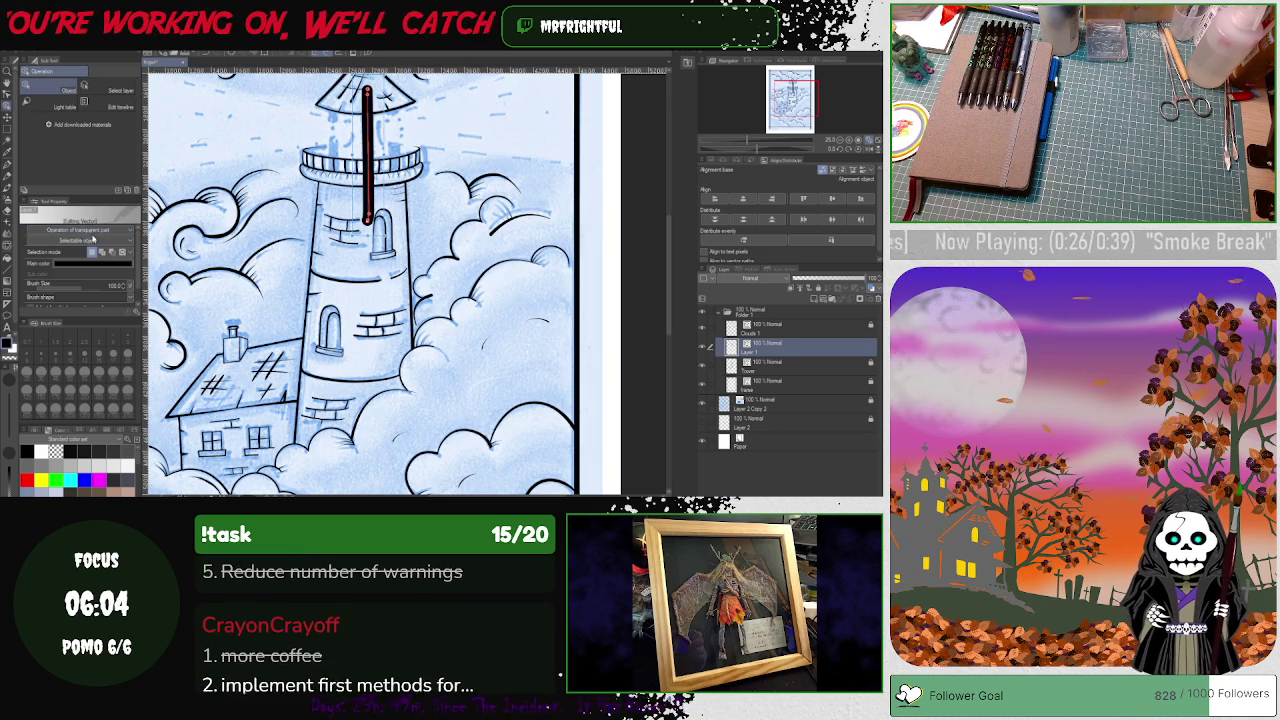
key("e")
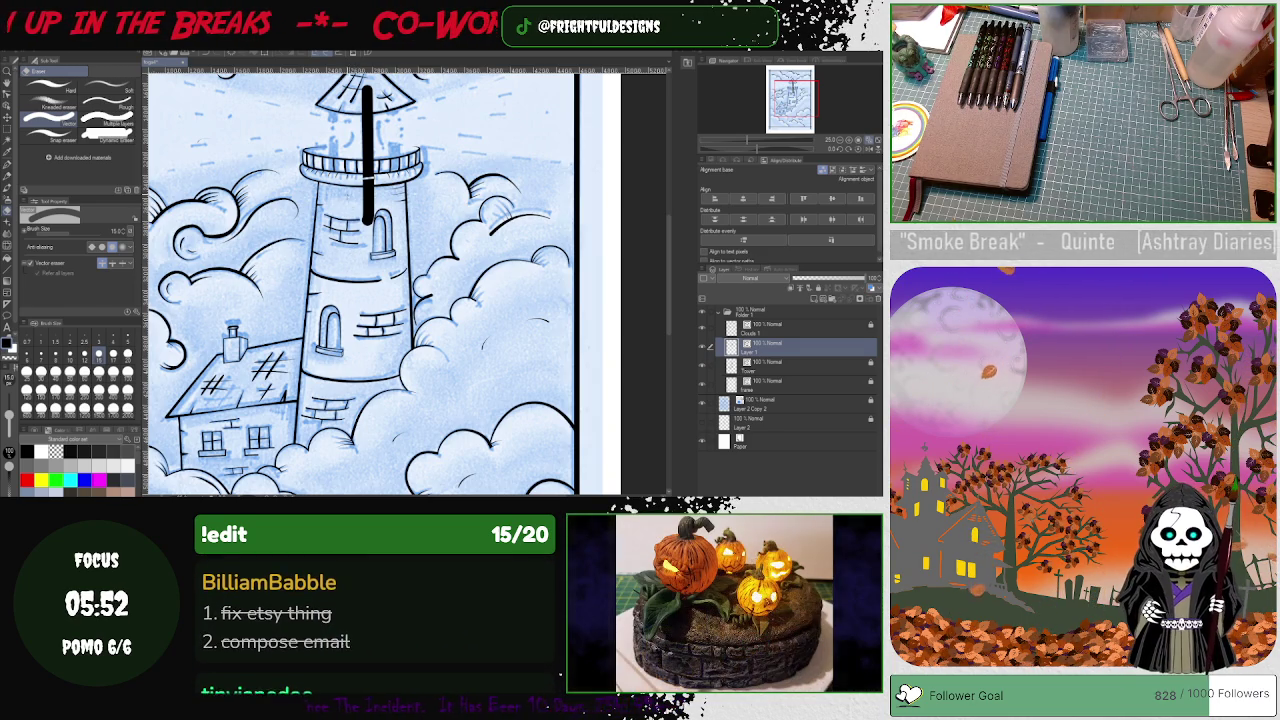
key("o")
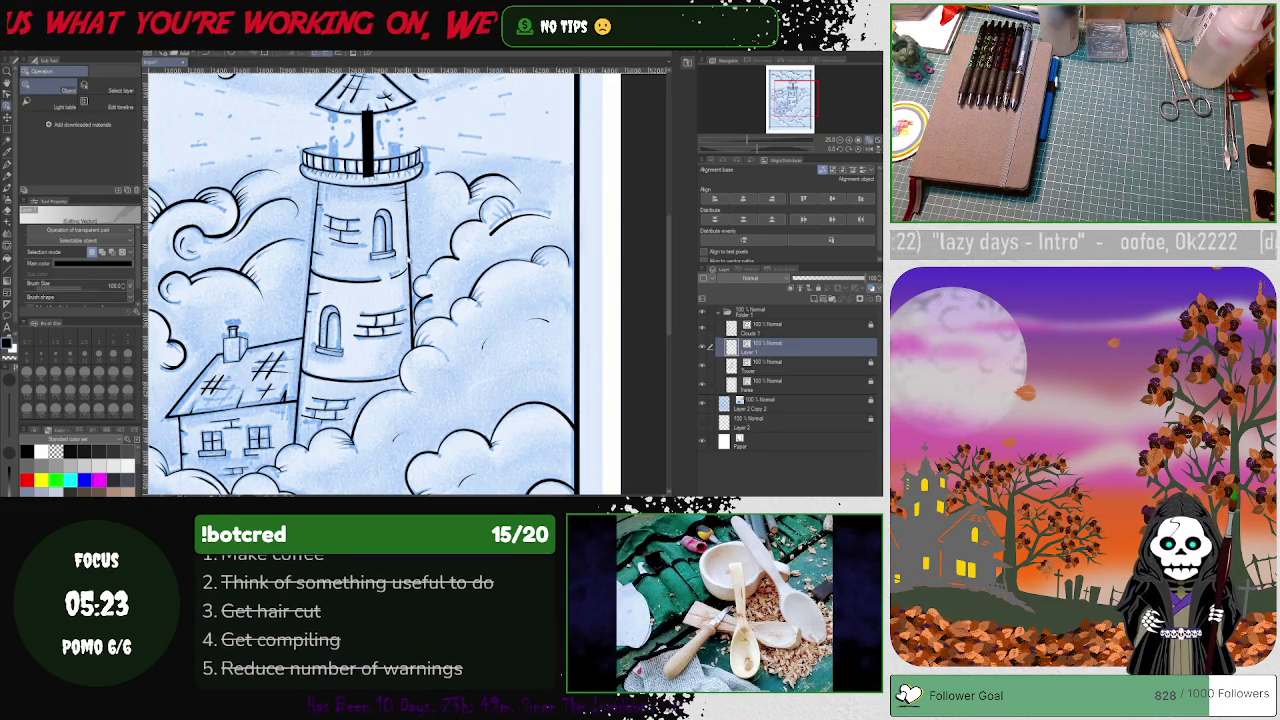
key("ctrl+plus")
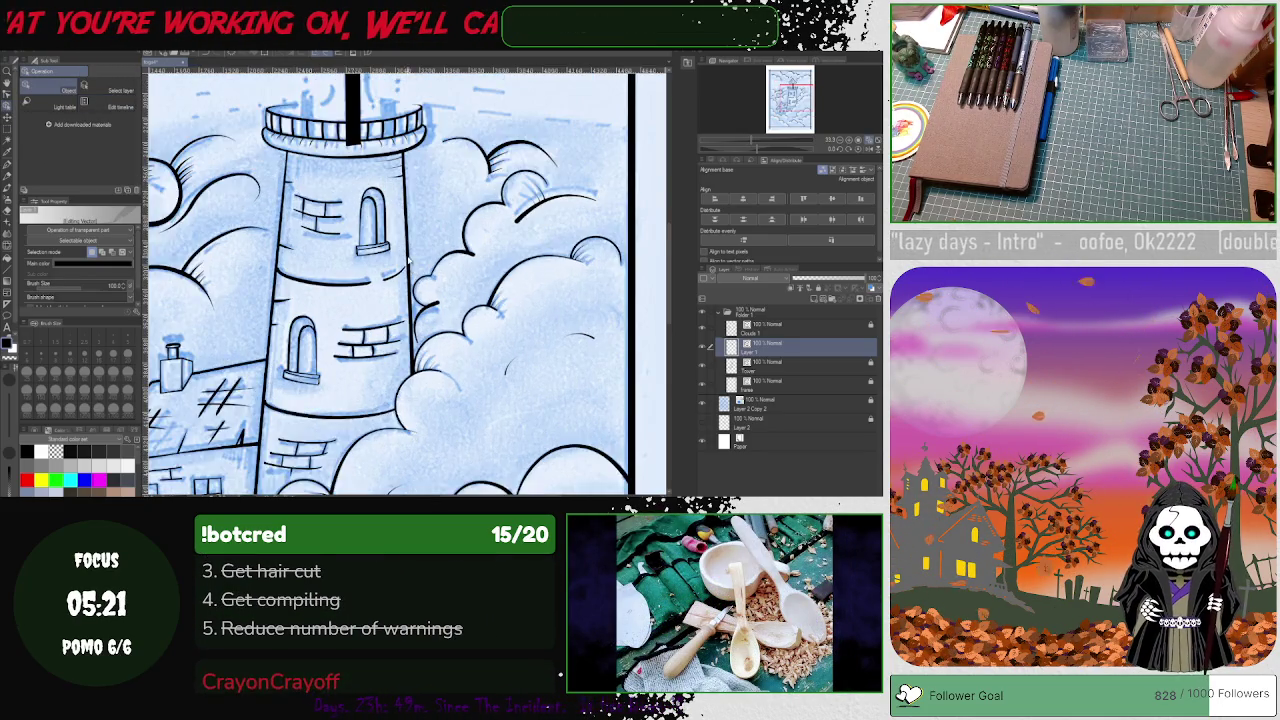
Step: Thicken the lantern-room window bar into a solid black line
key("ctrl+plus")
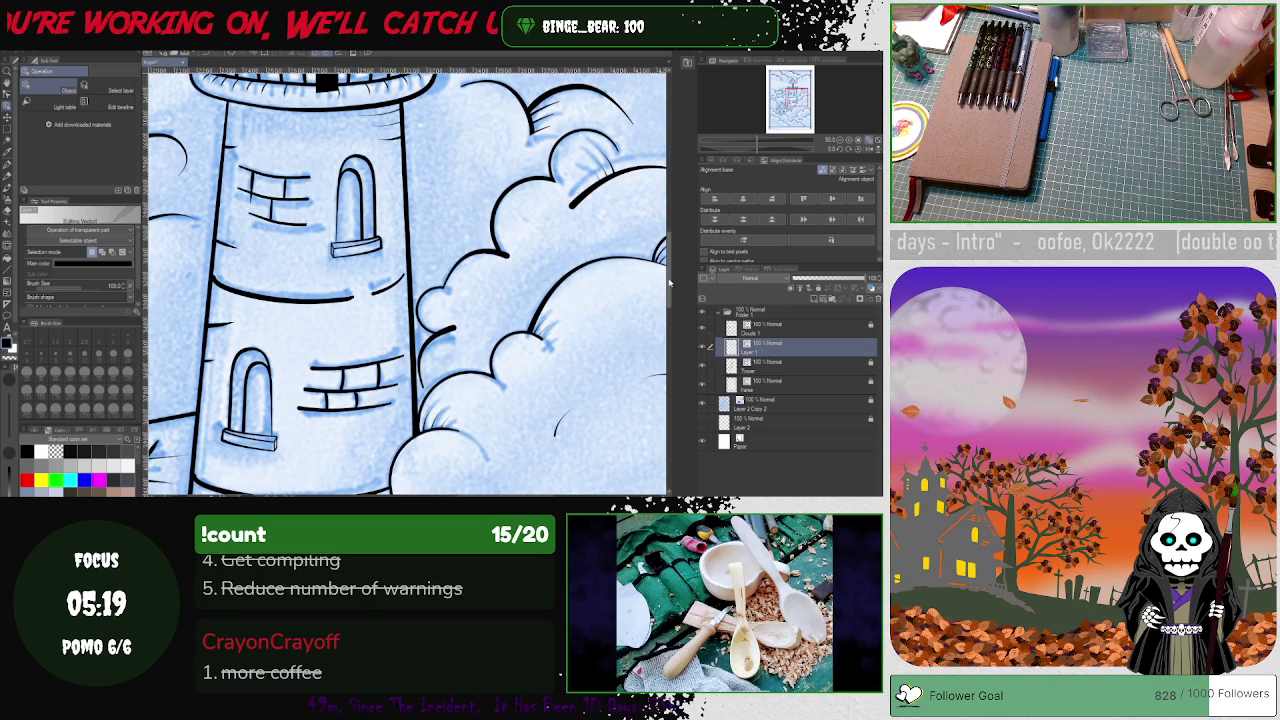
scroll(349, 212, "up", 3)
left_click_drag(349, 212, 317, 252)
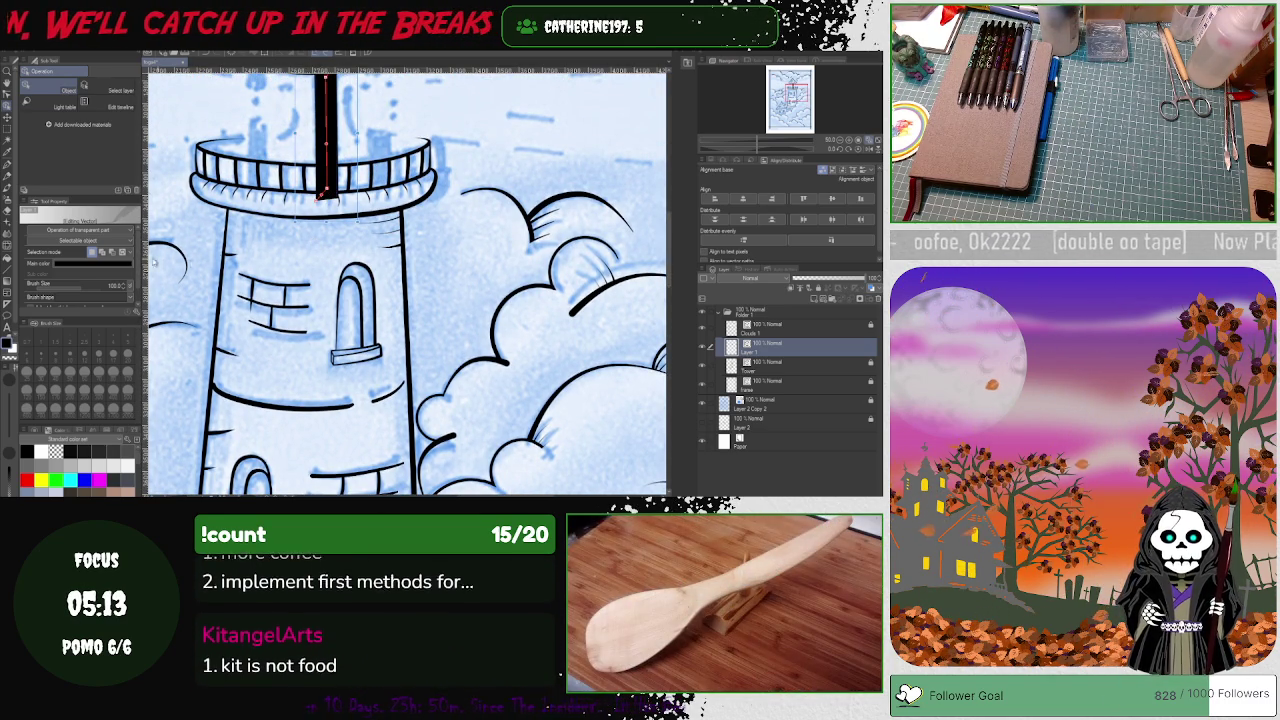
left_click(7, 97)
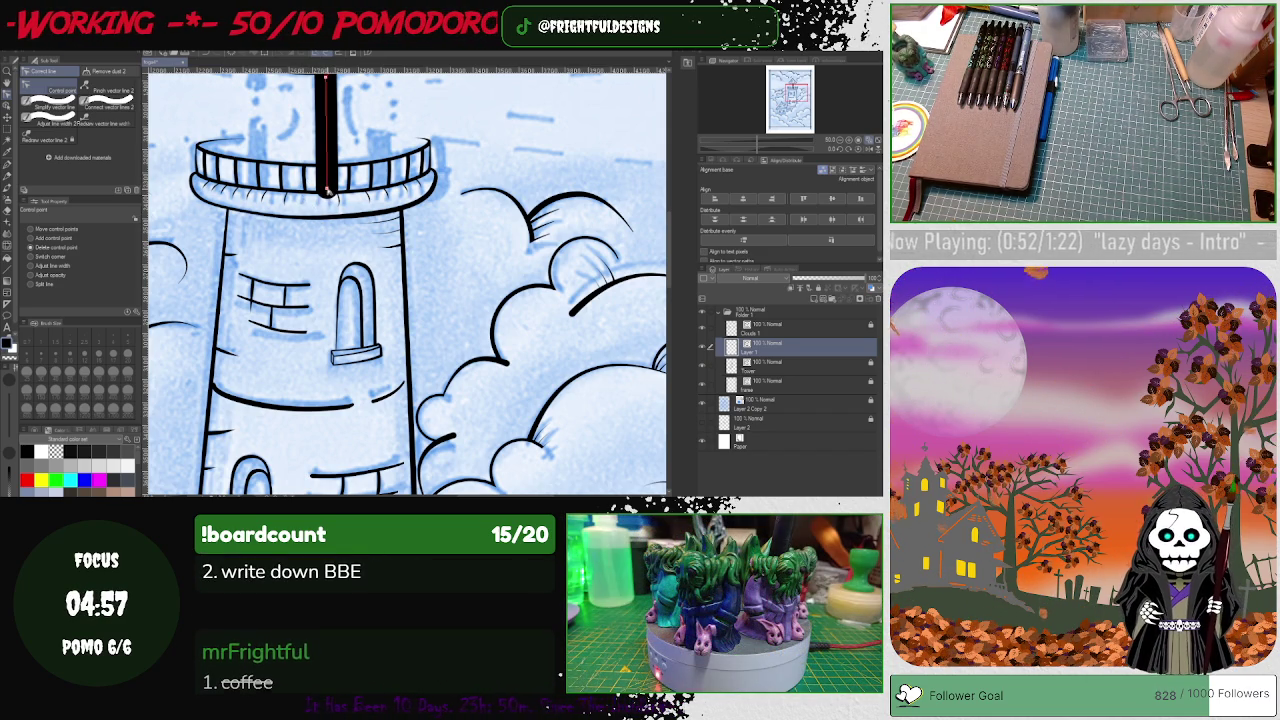
left_click(327, 190)
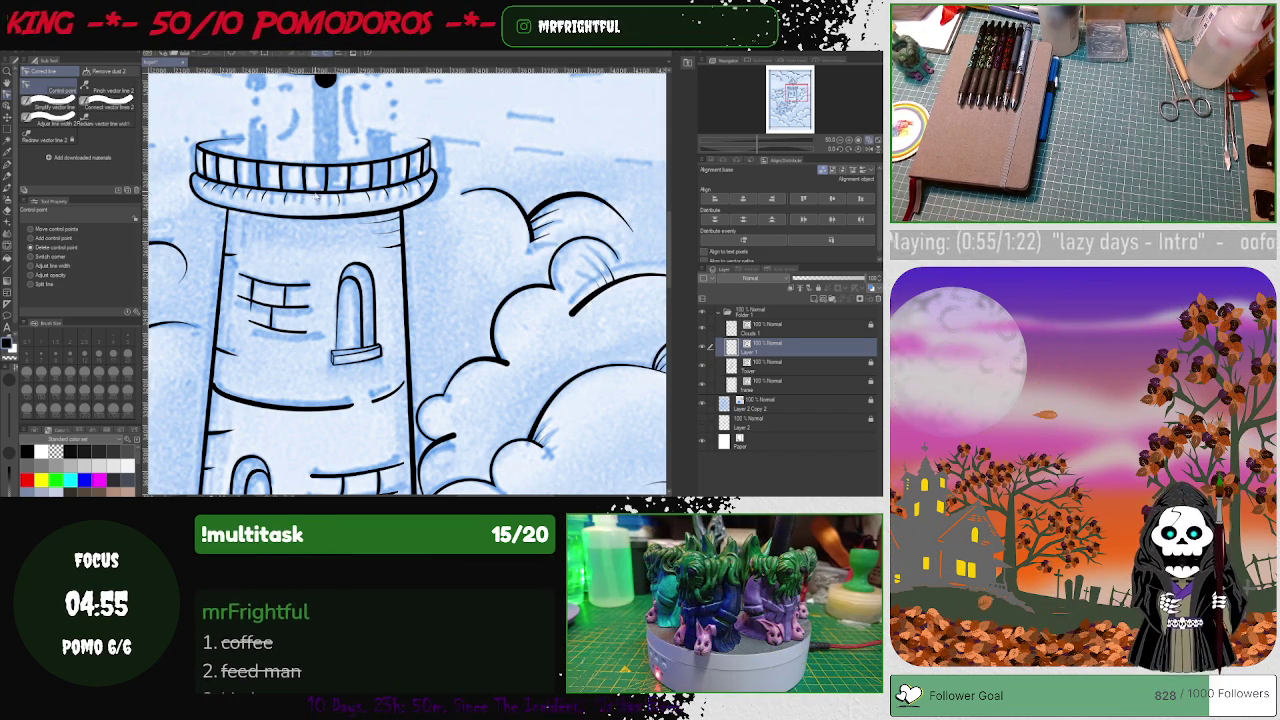
key("ctrl+z")
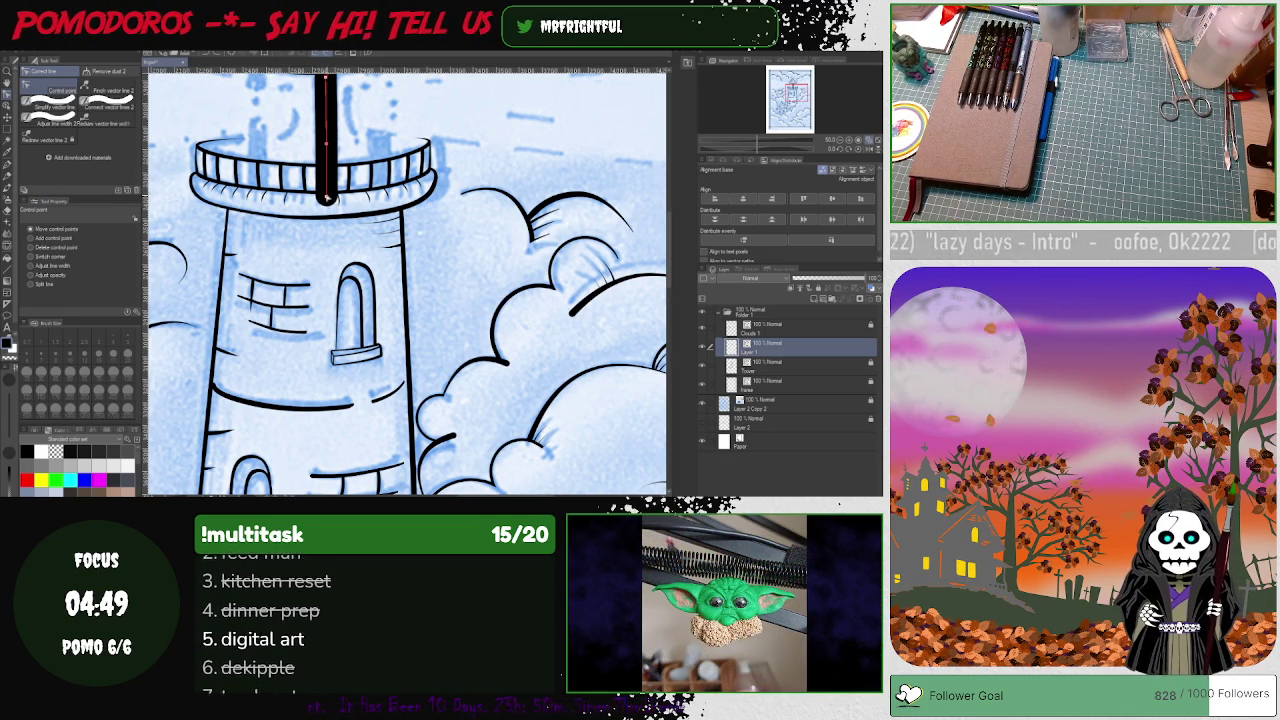
left_click_drag(327, 198, 327, 200)
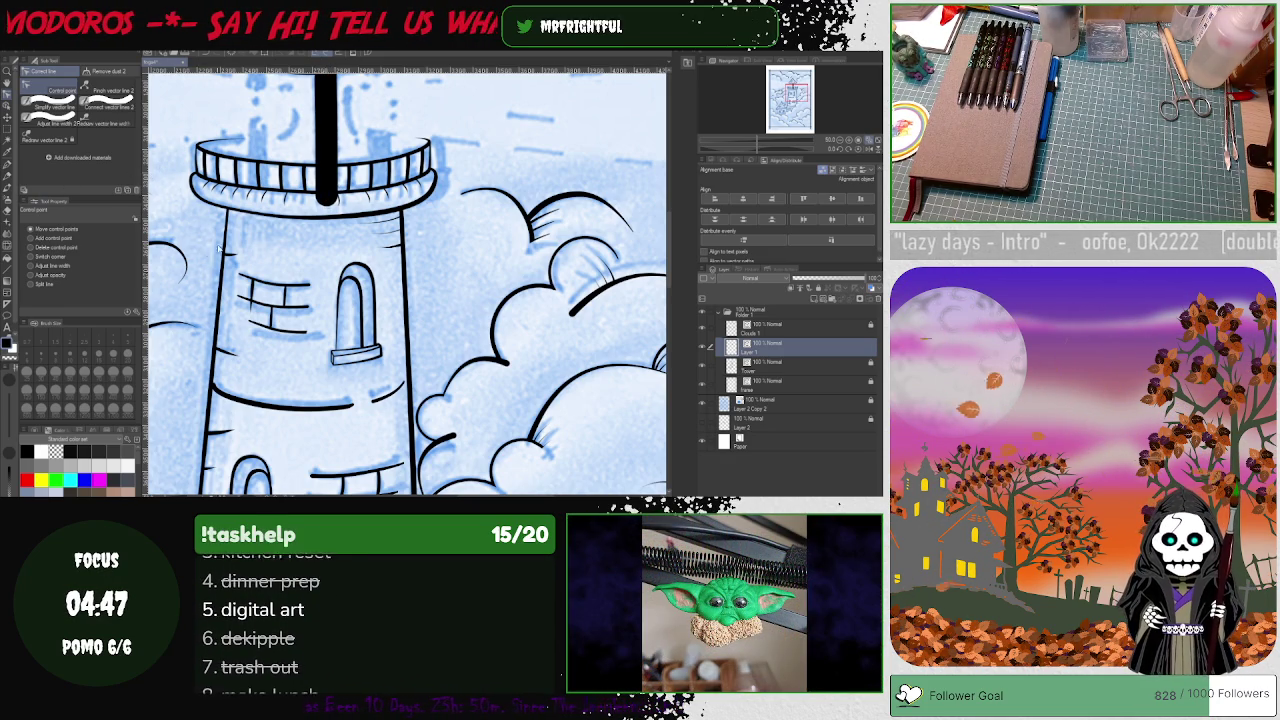
Step: Set the Vector eraser to refer to all layers and move the Tower layer above Layer 1
left_click(7, 211)
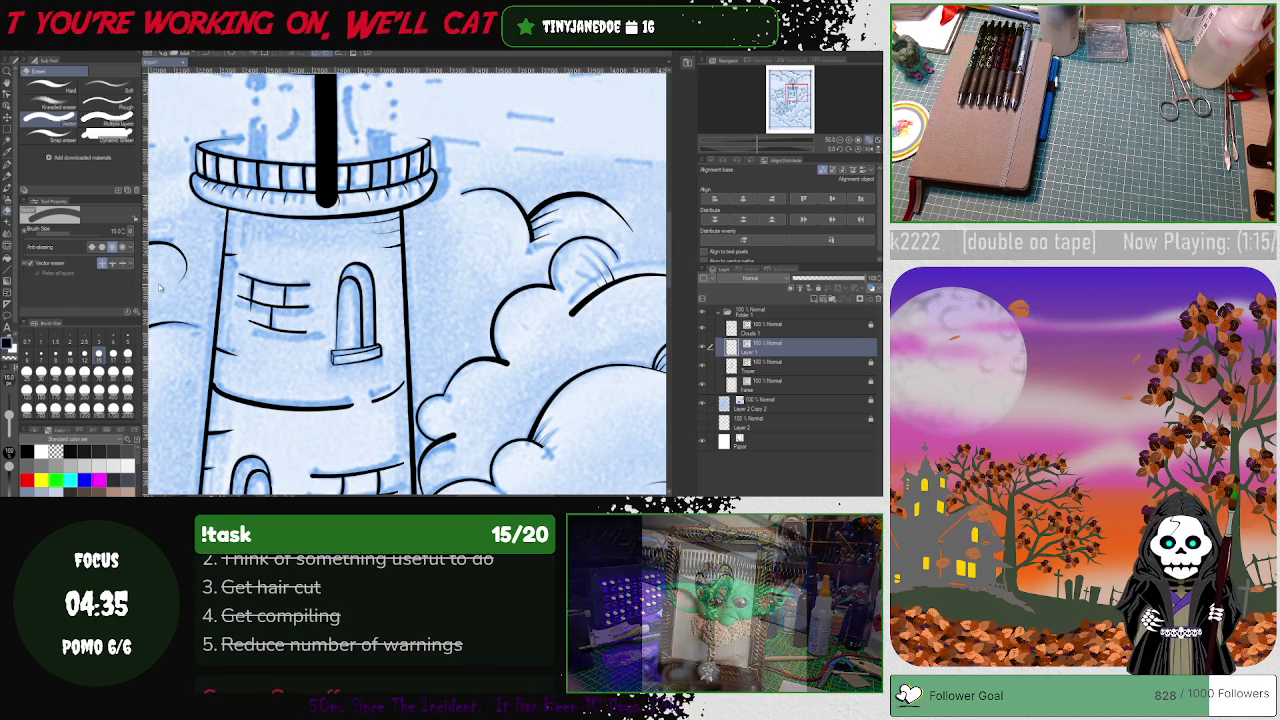
left_click(30, 262)
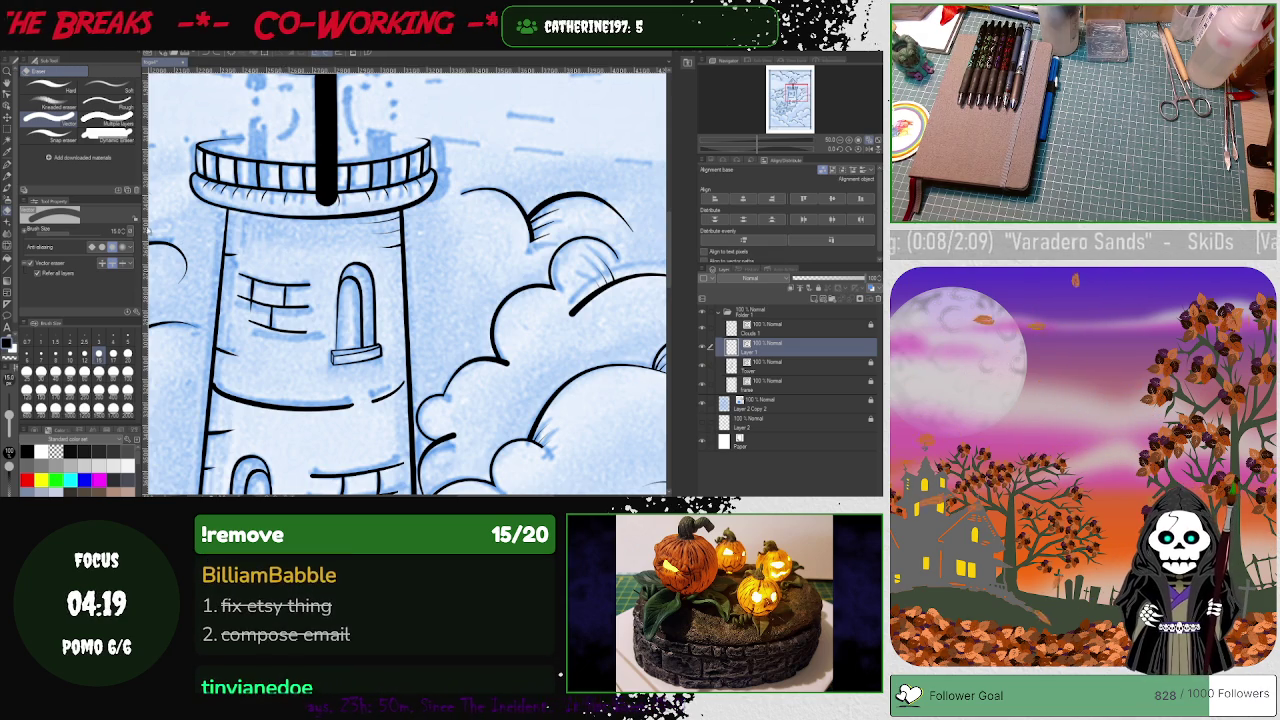
left_click(133, 250)
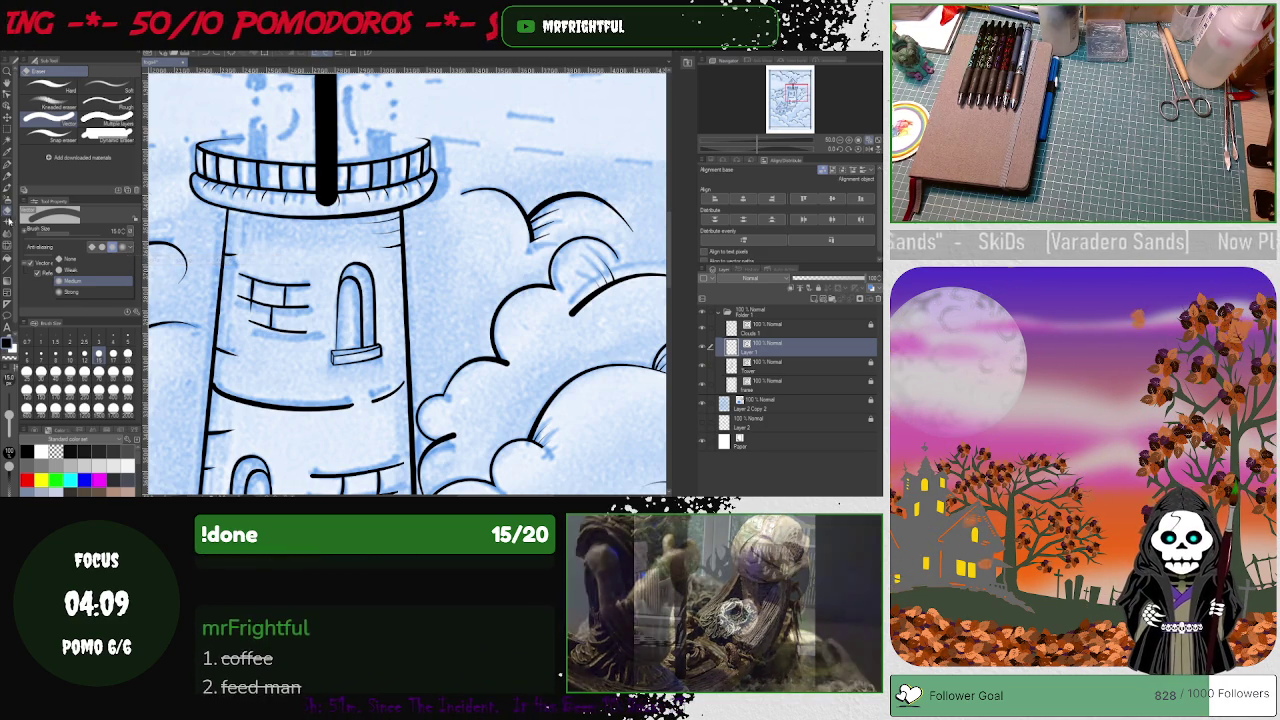
left_click(50, 279)
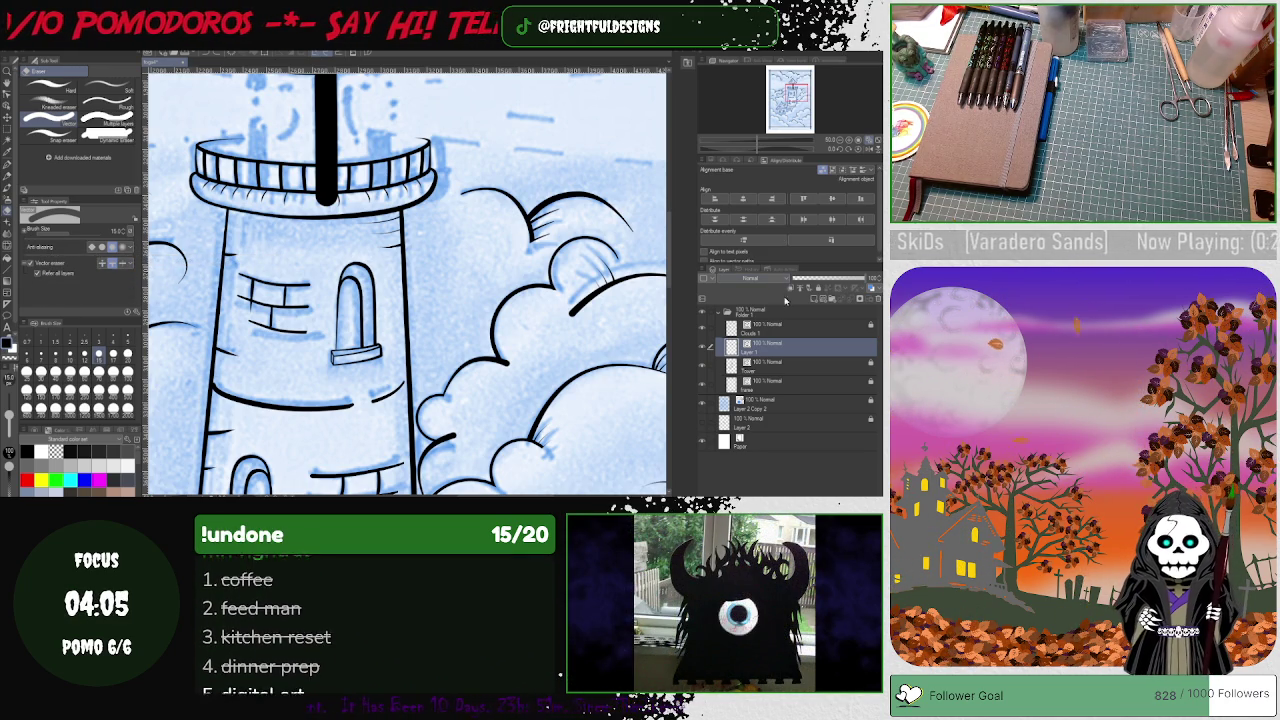
mouse_move(754, 370)
left_mouse_down()
mouse_move(755, 343)
mouse_move(751, 356)
left_mouse_up()
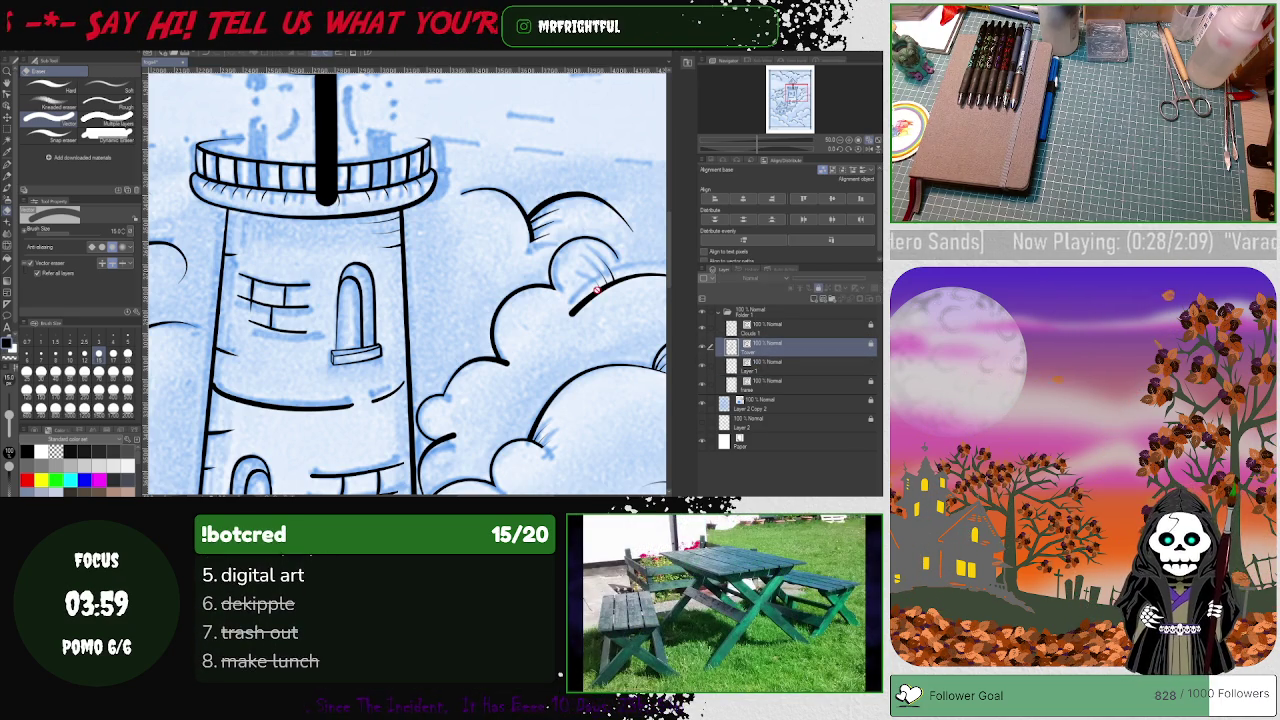
left_click(7, 104)
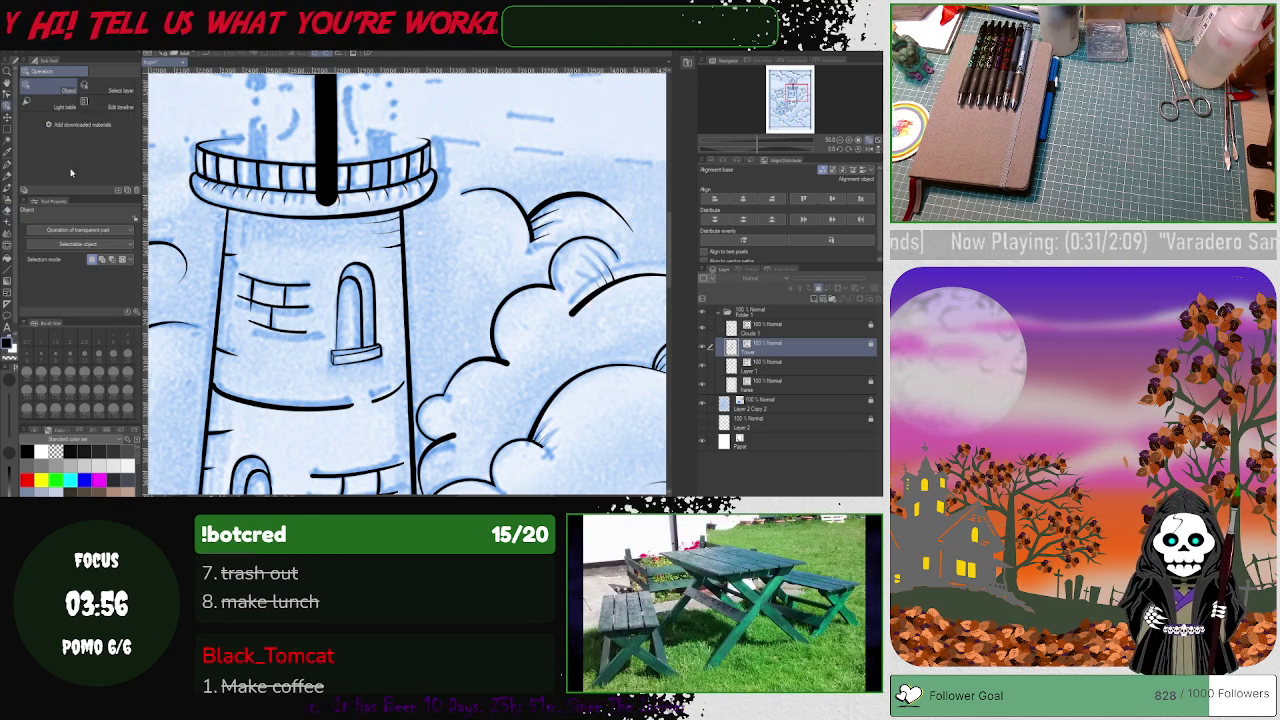
Step: Recolour the black lantern-room window bar red
left_click(330, 143)
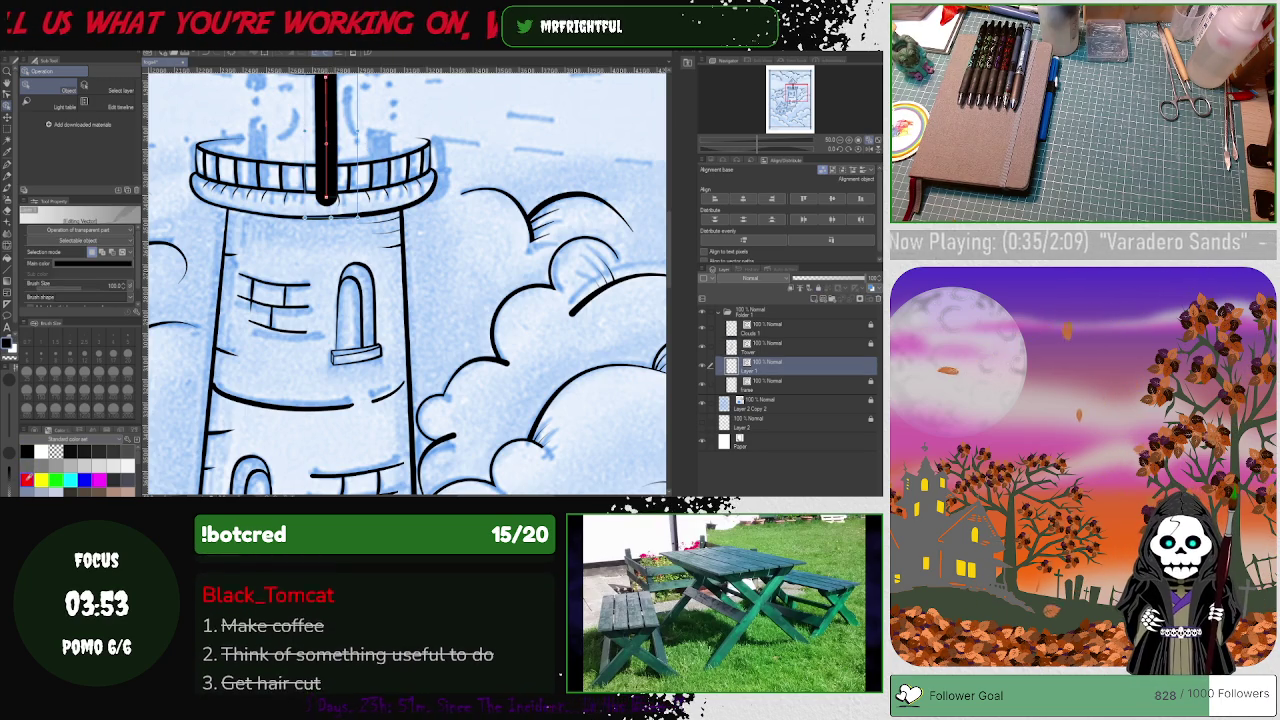
left_click(26, 480)
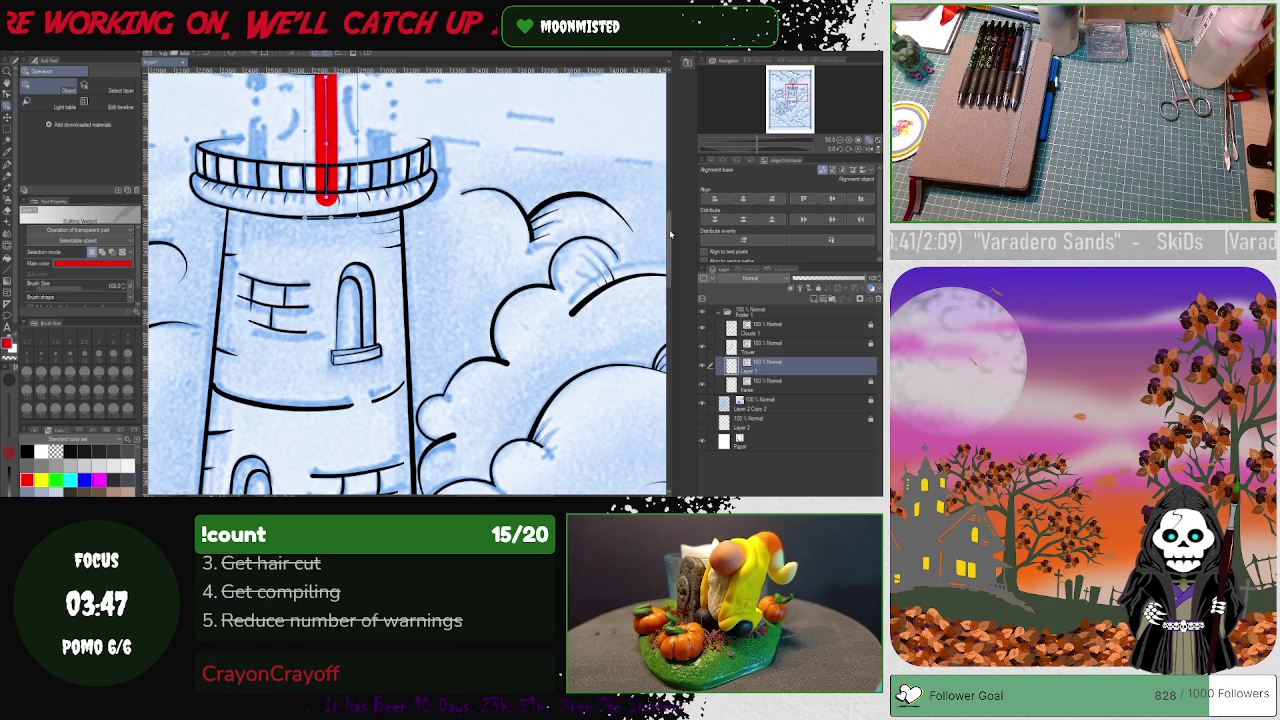
left_click_drag(670, 235, 667, 222)
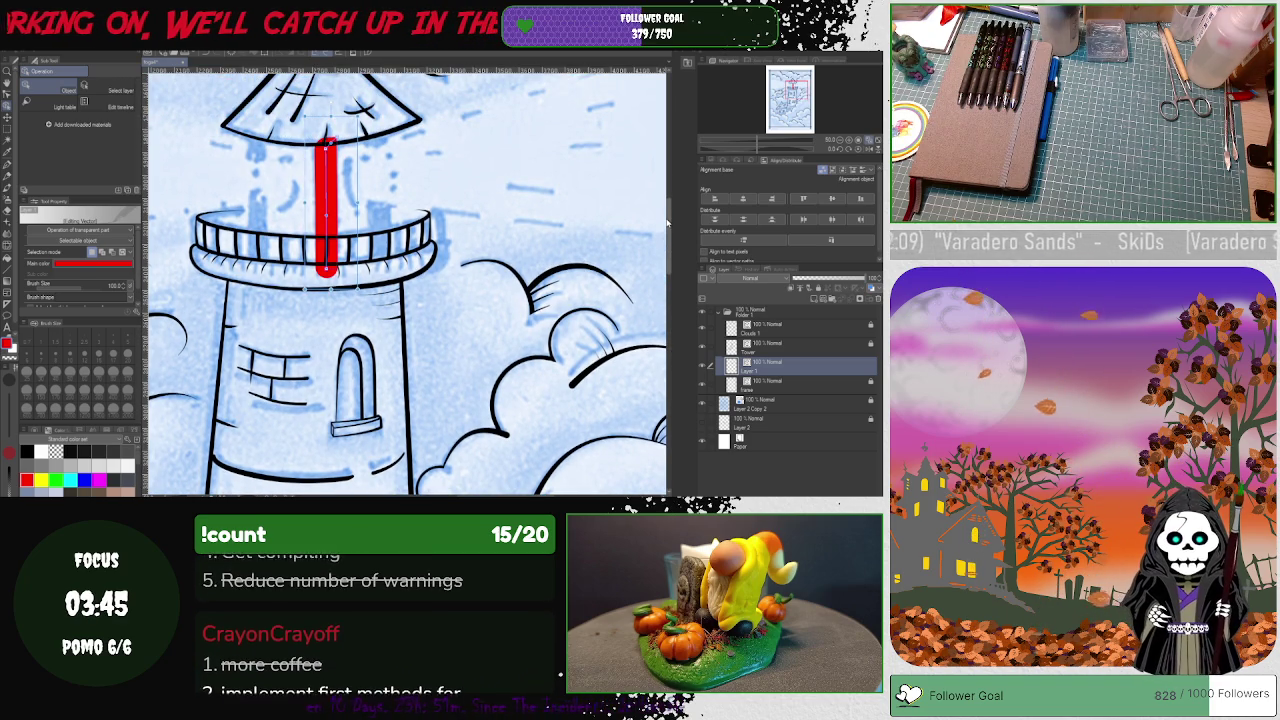
scroll(667, 222, "up", 2)
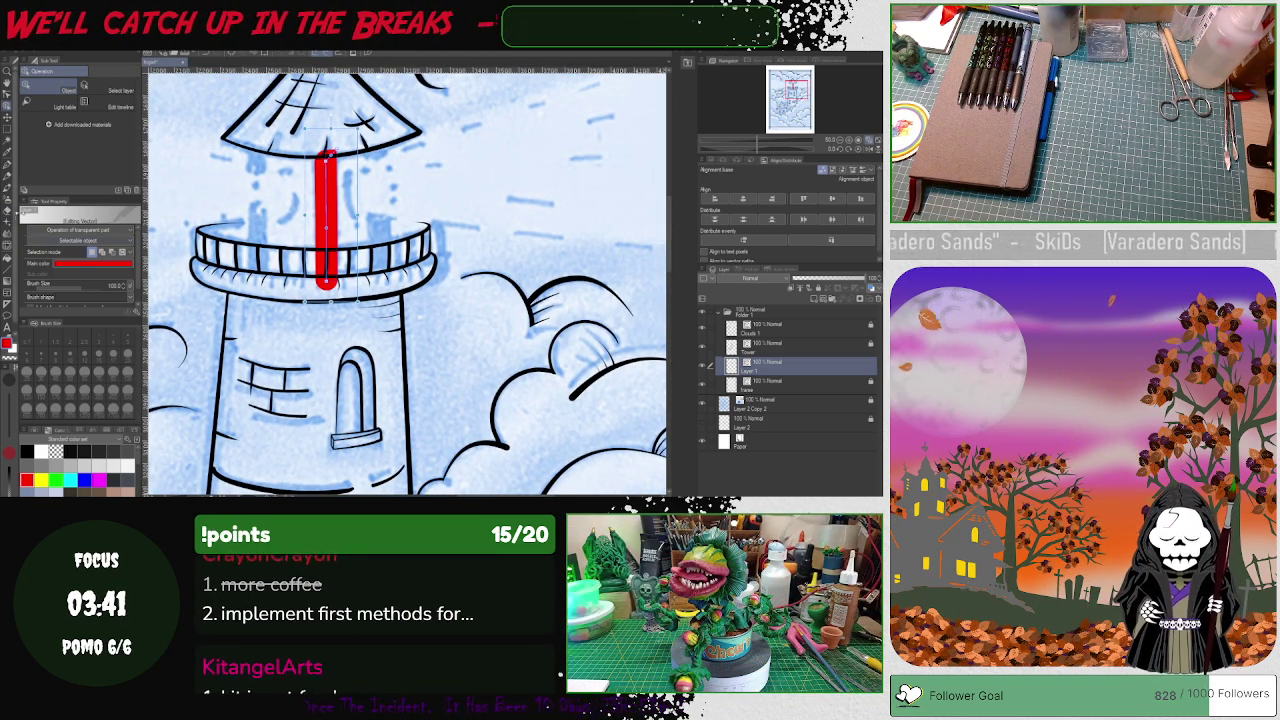
left_click(6, 211)
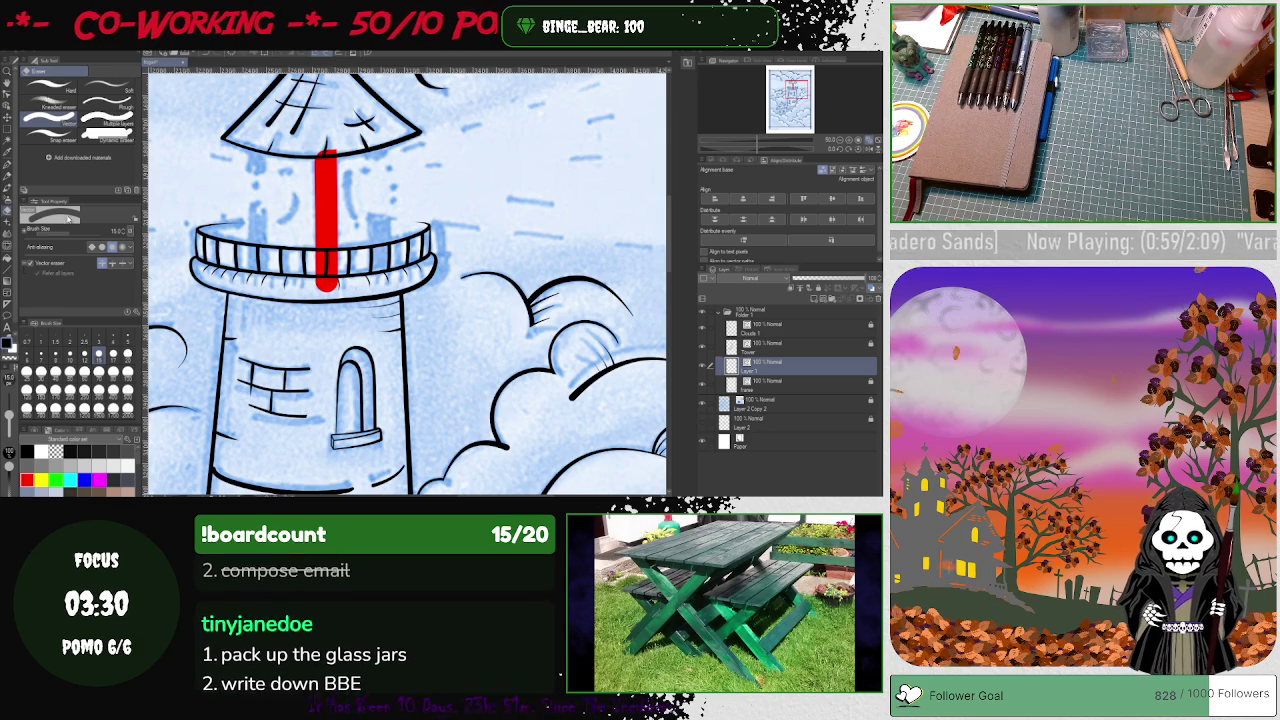
left_click(6, 86)
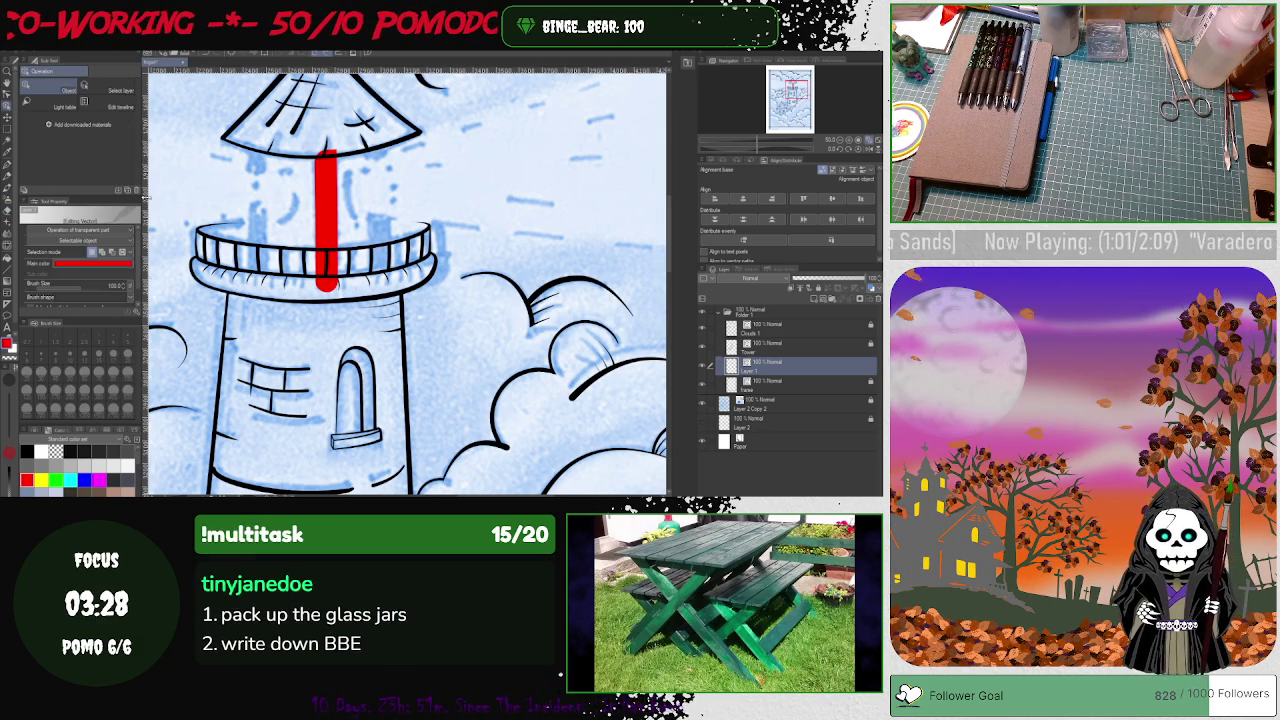
Step: Adjust the red bar's bottom end and extend its top up into the roof
left_click_drag(325, 290, 322, 308)
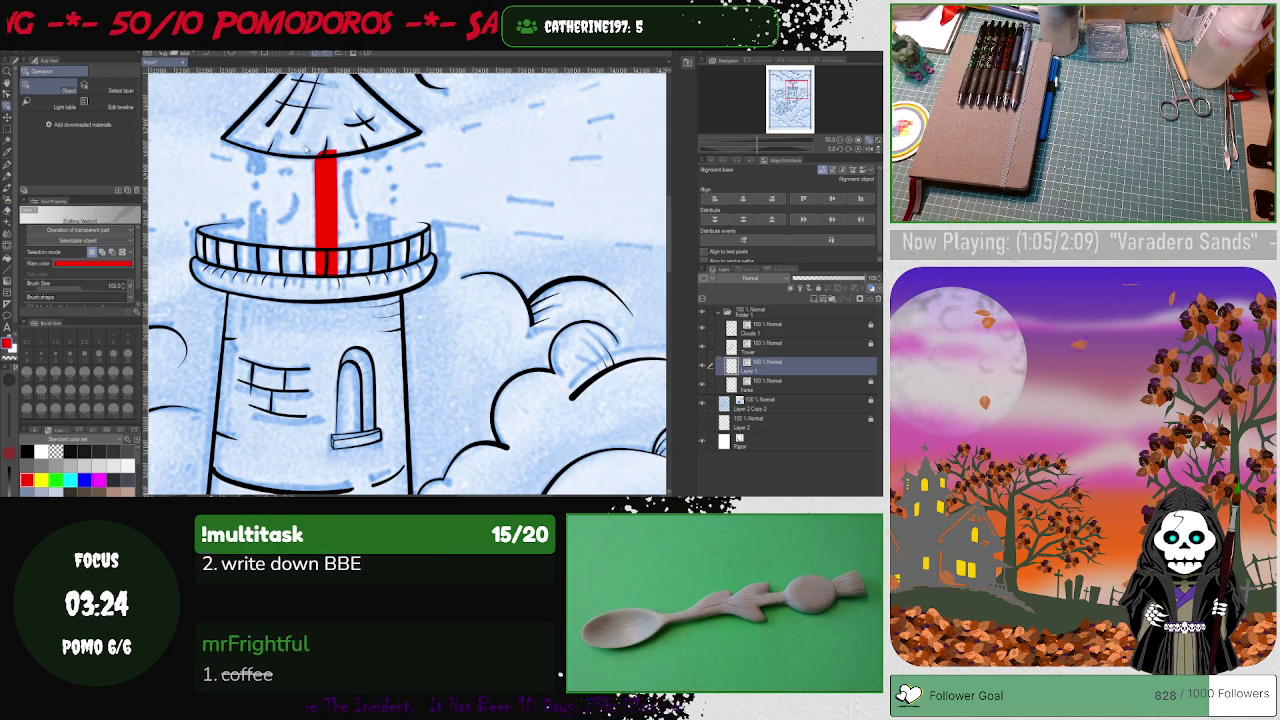
left_click(10, 211)
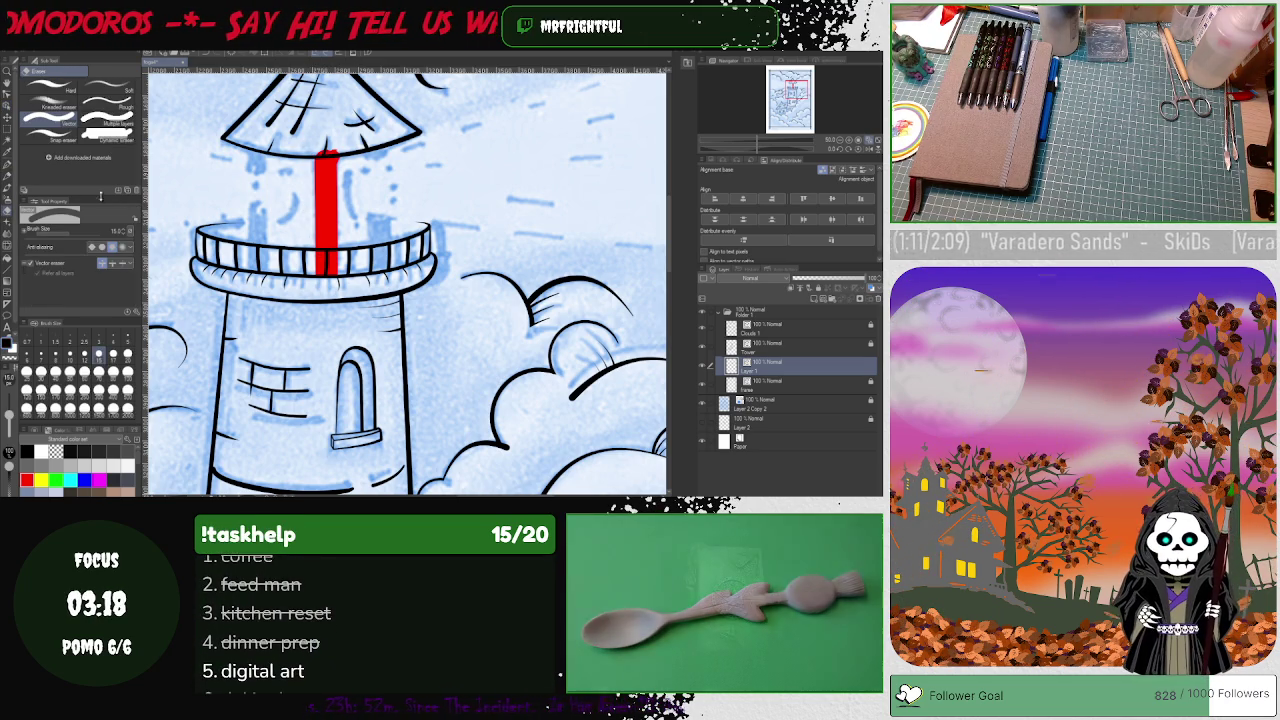
left_click(8, 104)
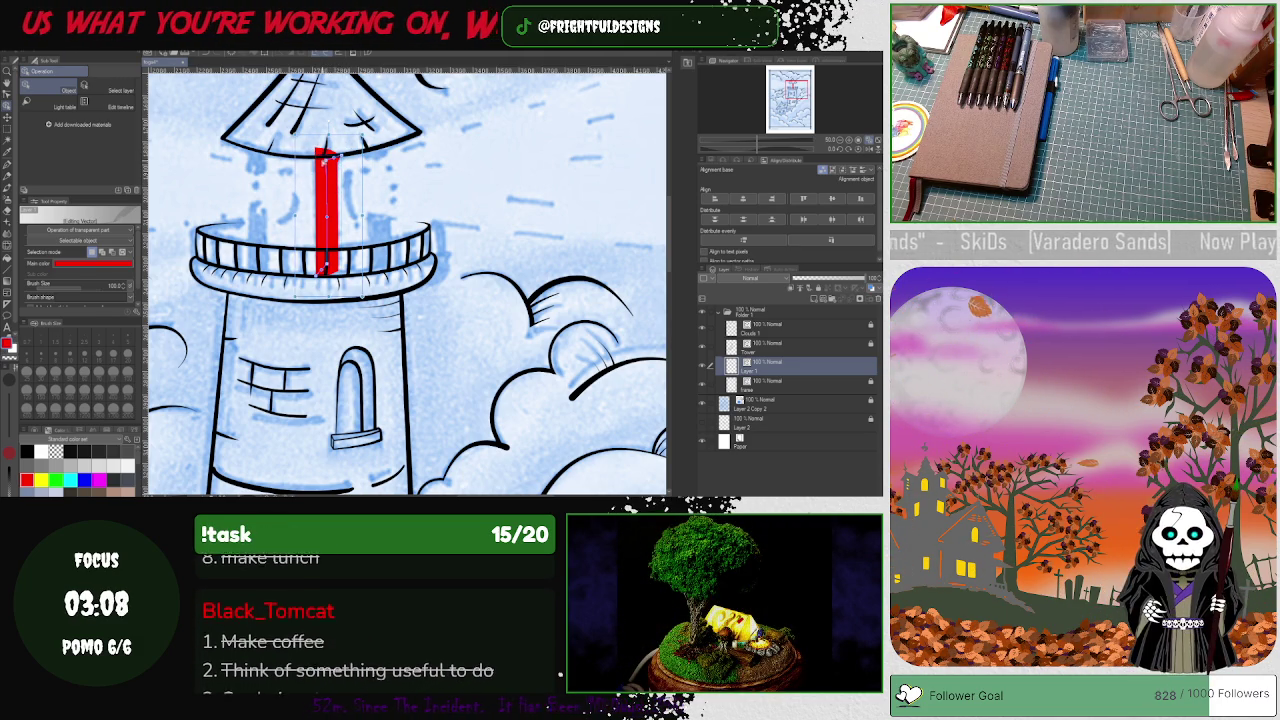
left_click(332, 168)
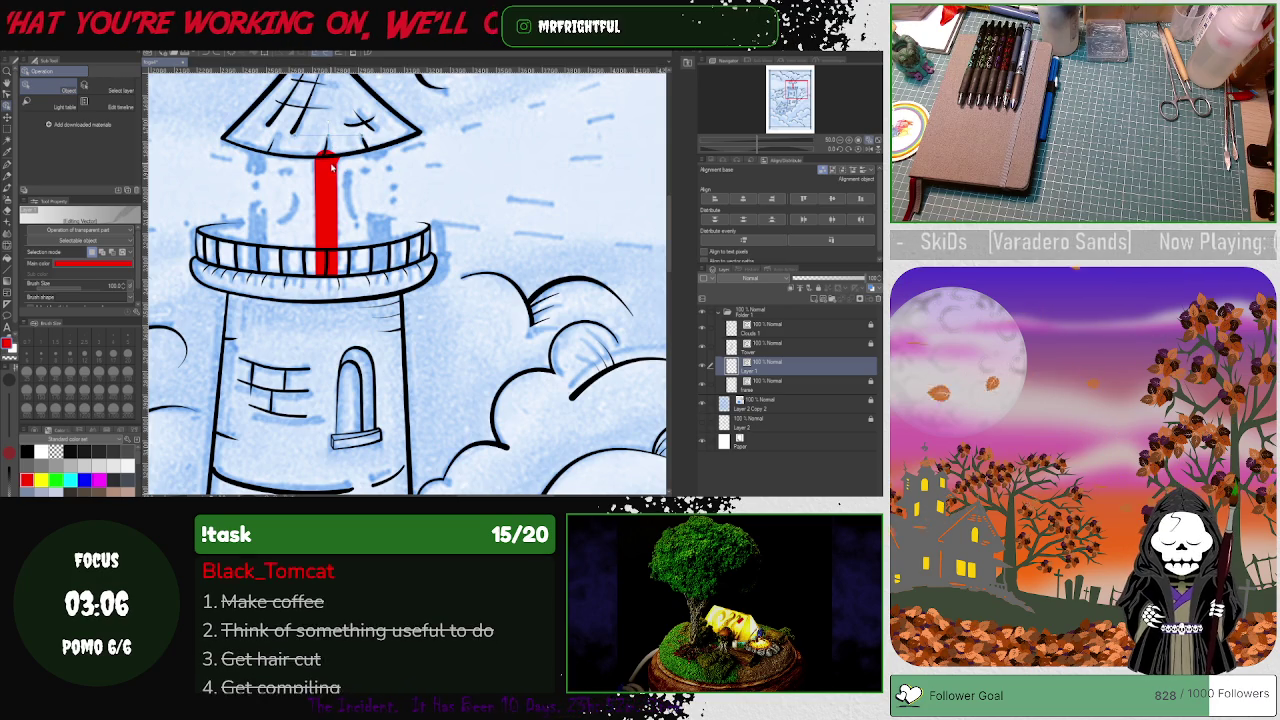
left_click(332, 168)
left_click_drag(330, 157, 333, 133)
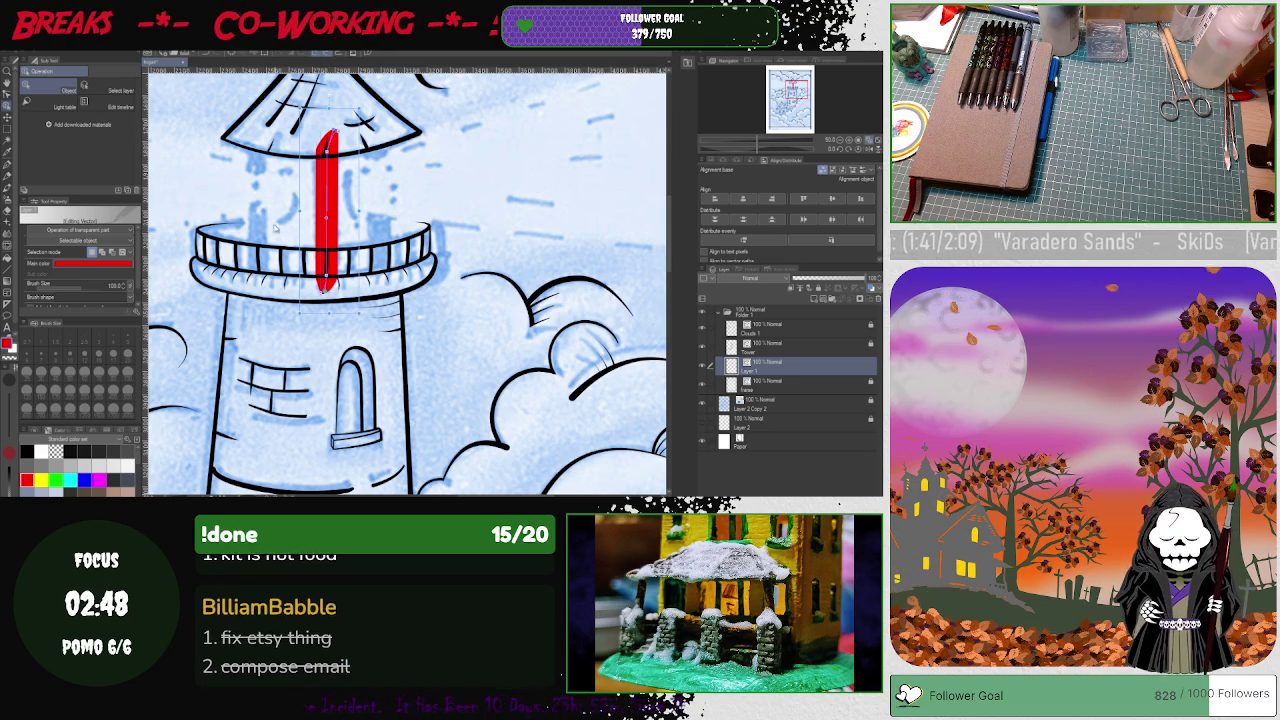
Step: Trim the red bar's top end back down to the lantern roof line
key("e")
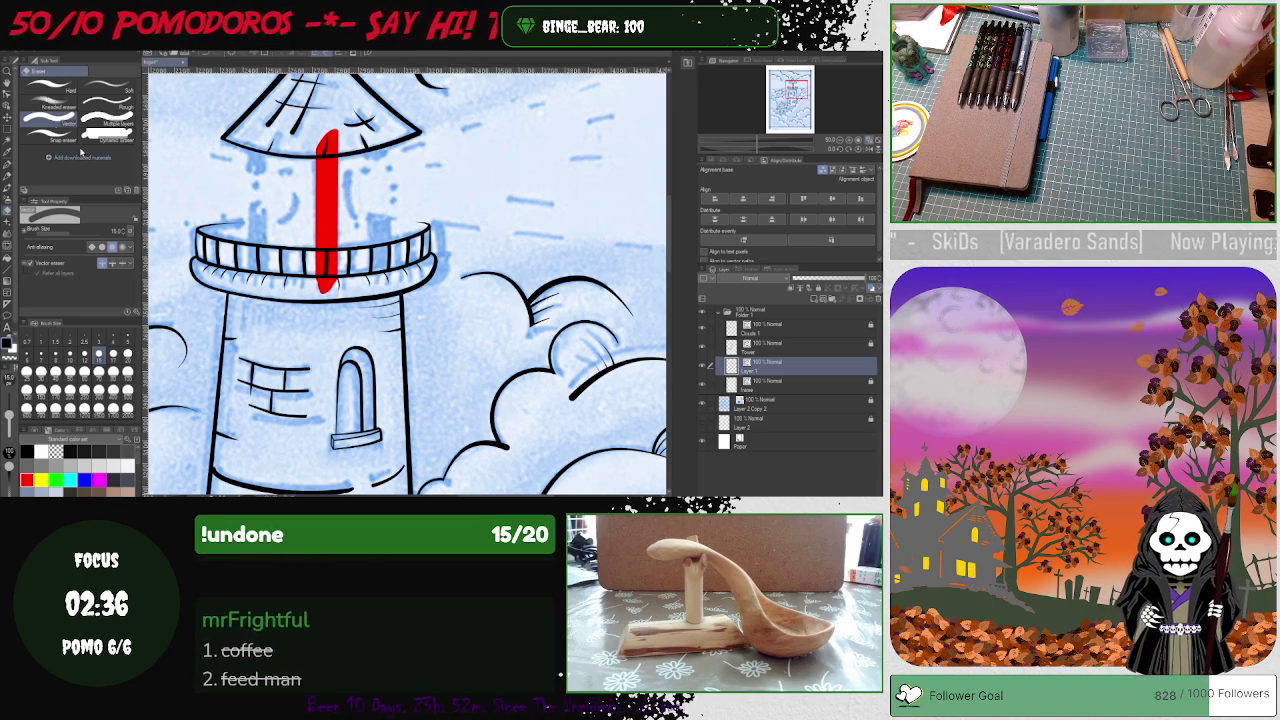
key("o")
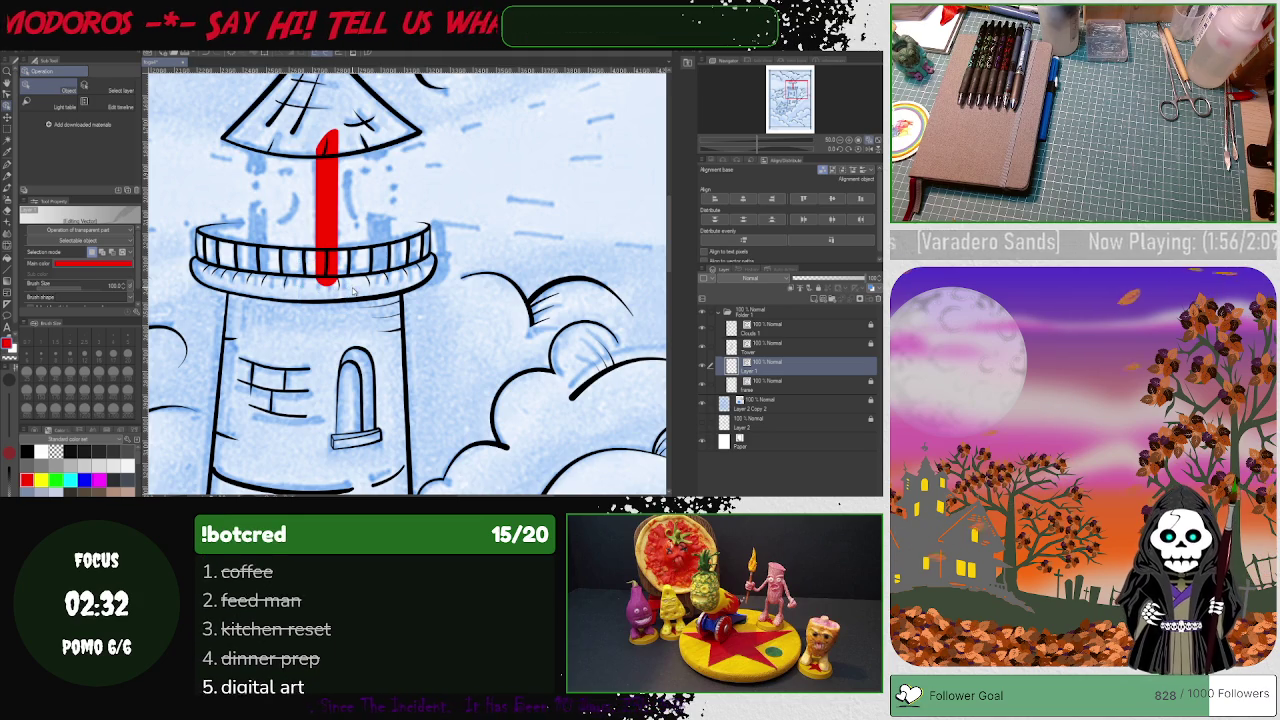
left_click(328, 280)
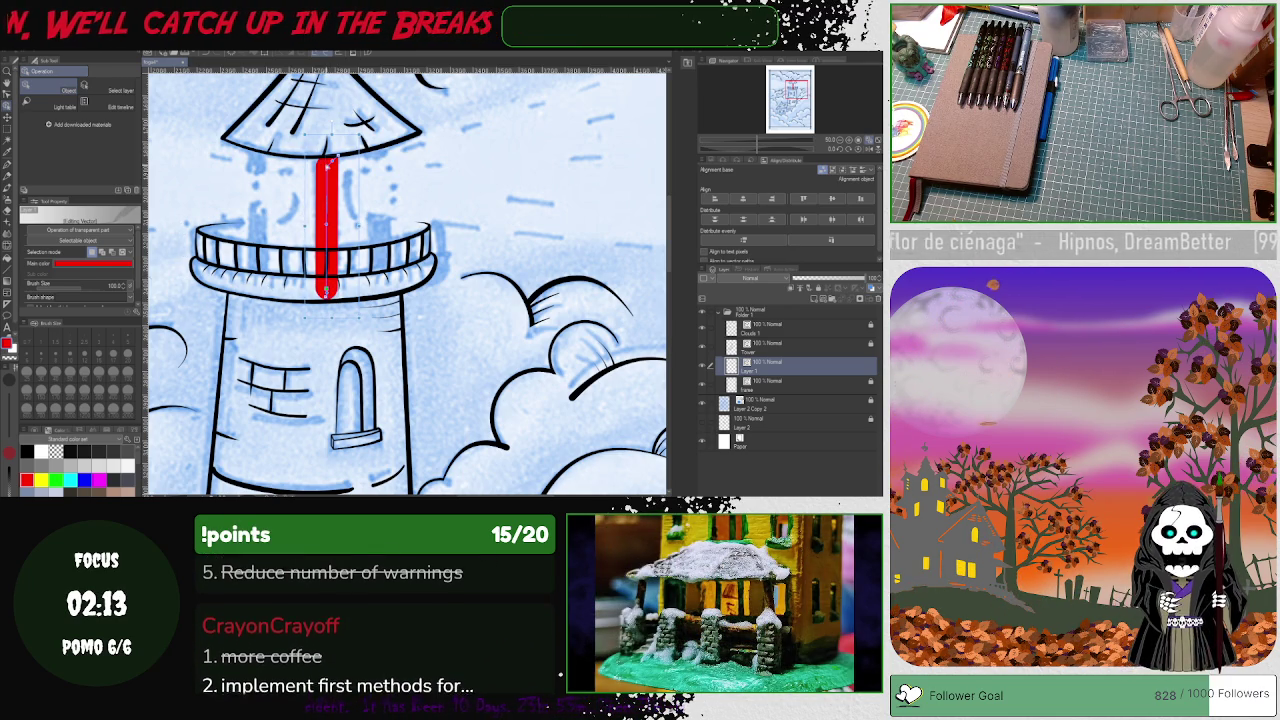
left_click_drag(320, 156, 326, 147)
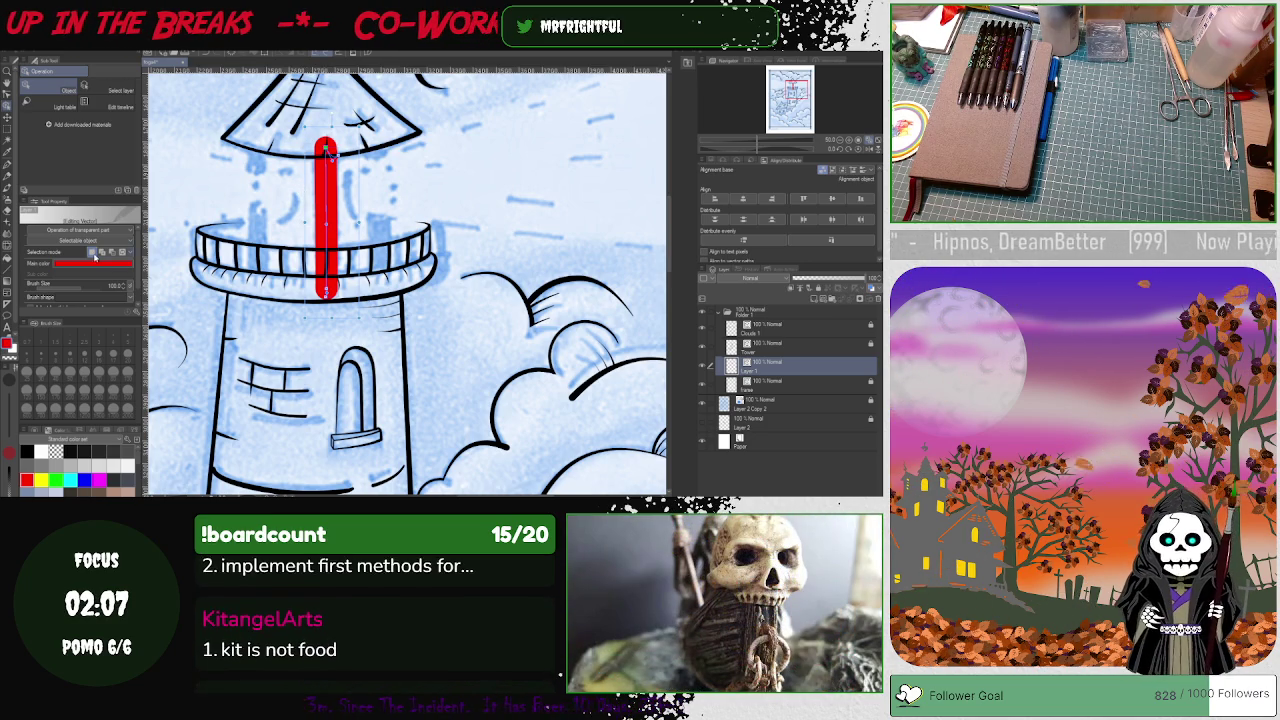
left_click(7, 212)
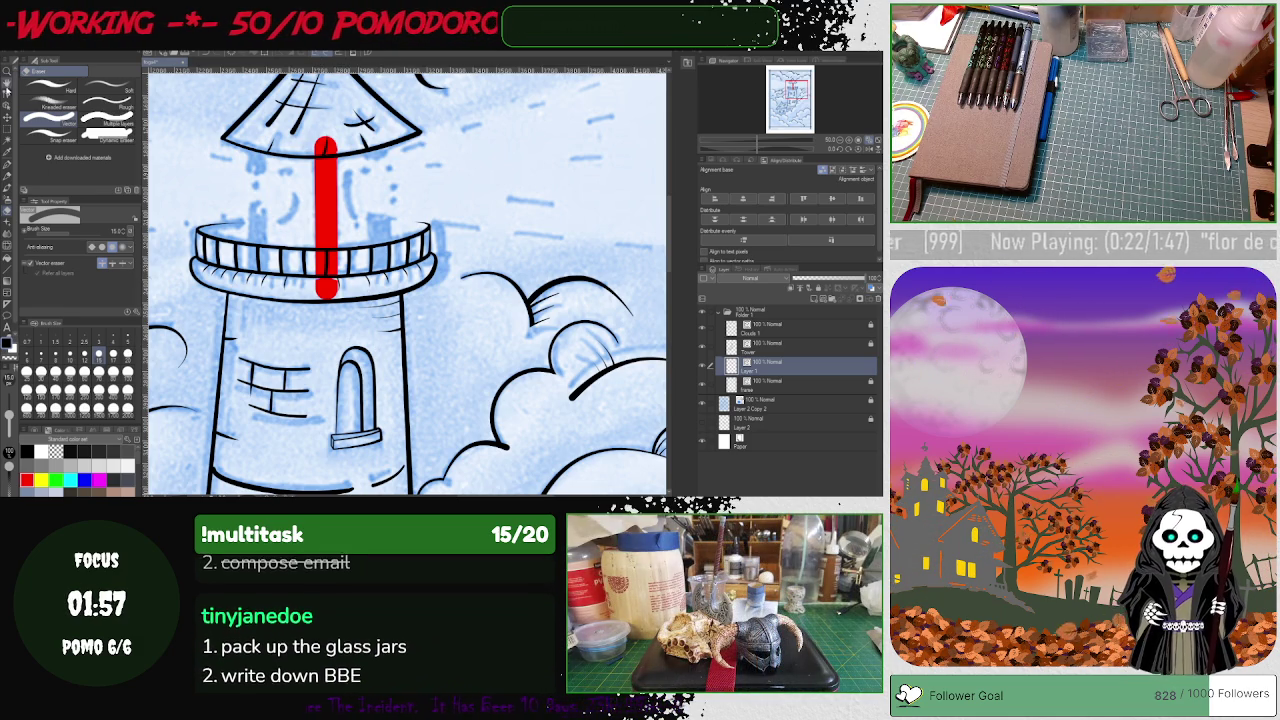
left_click(7, 88)
left_click(330, 288)
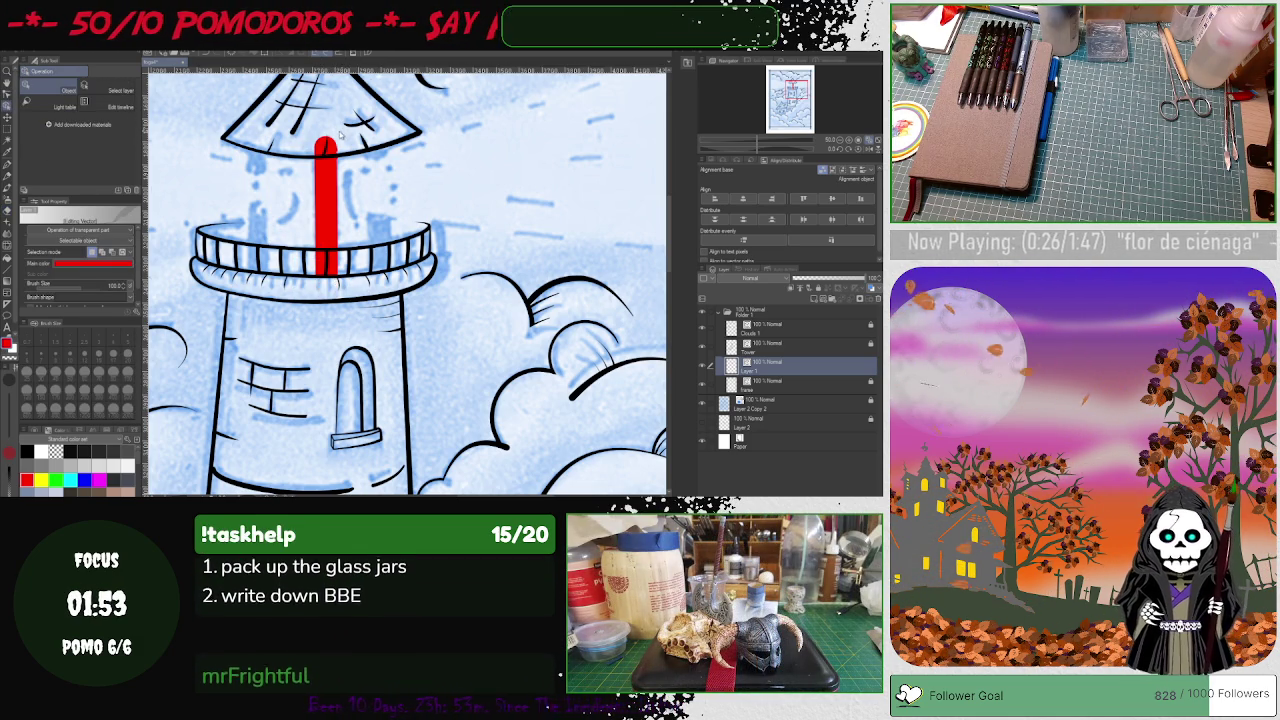
left_click_drag(325, 142, 326, 158)
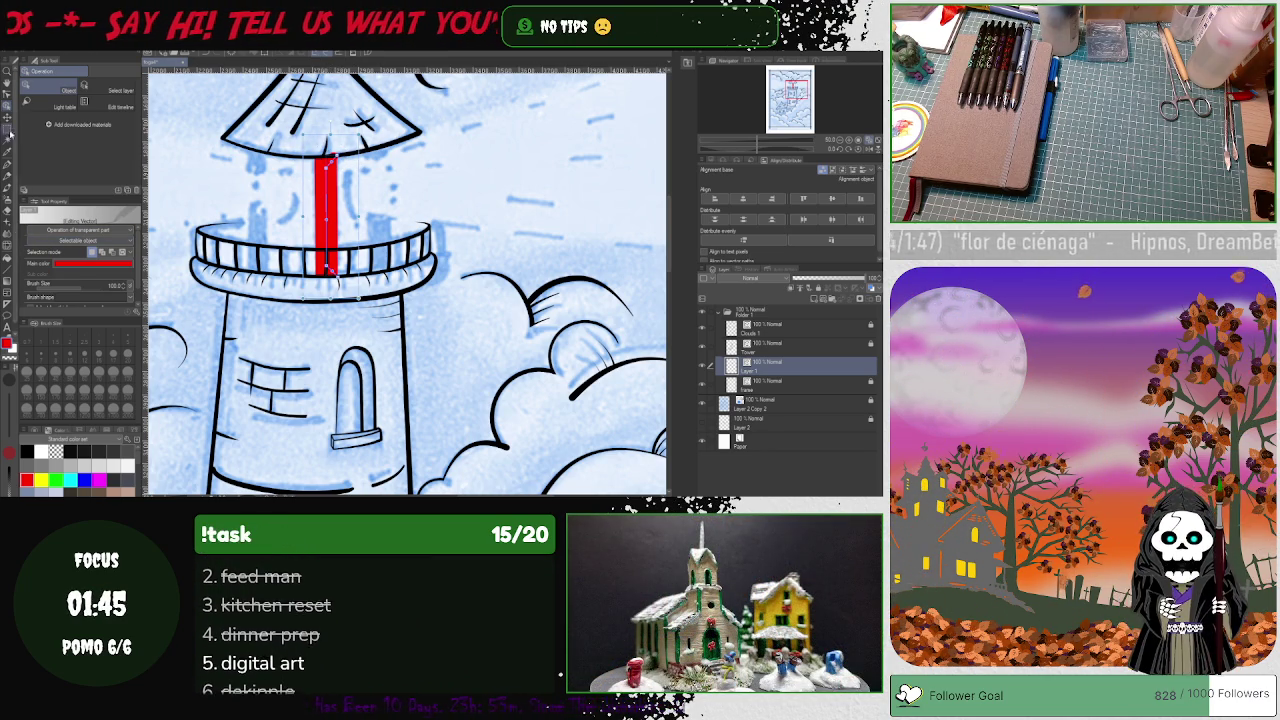
left_click(6, 92)
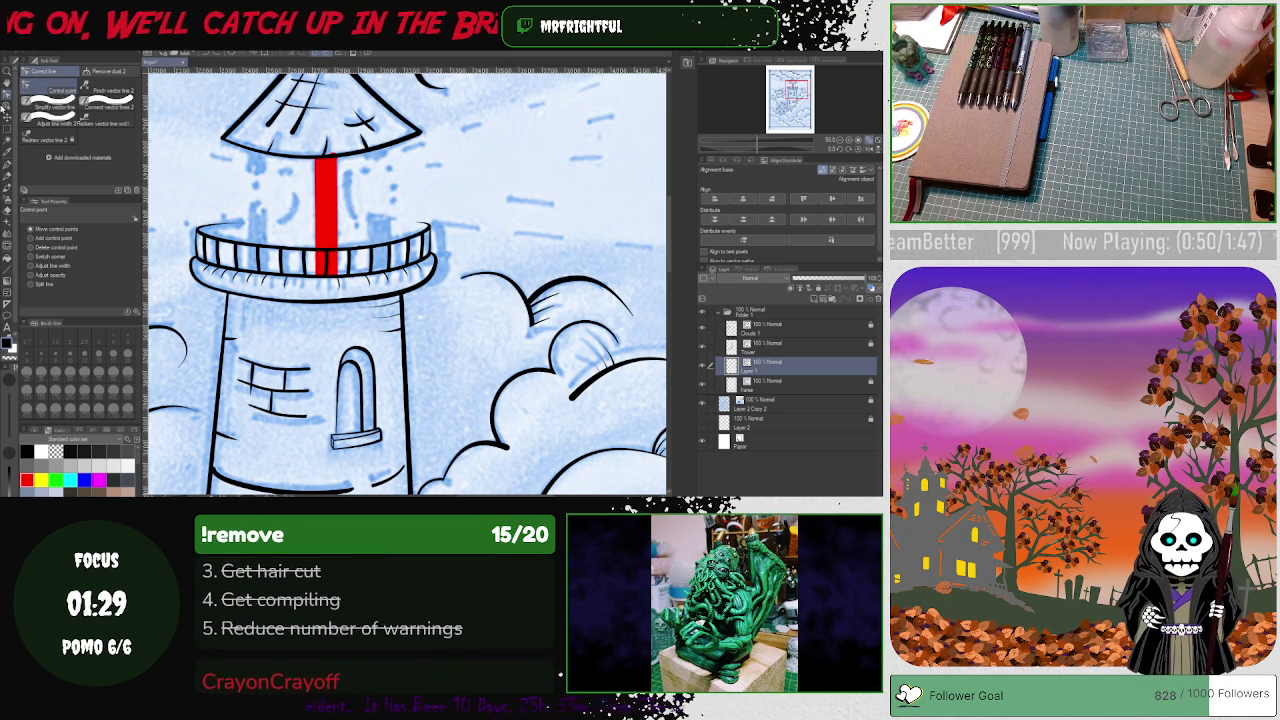
Step: Reshape the bar's top end, delete the stray red tip, and recolour the bar black
left_click(326, 158)
left_click_drag(326, 158, 331, 143)
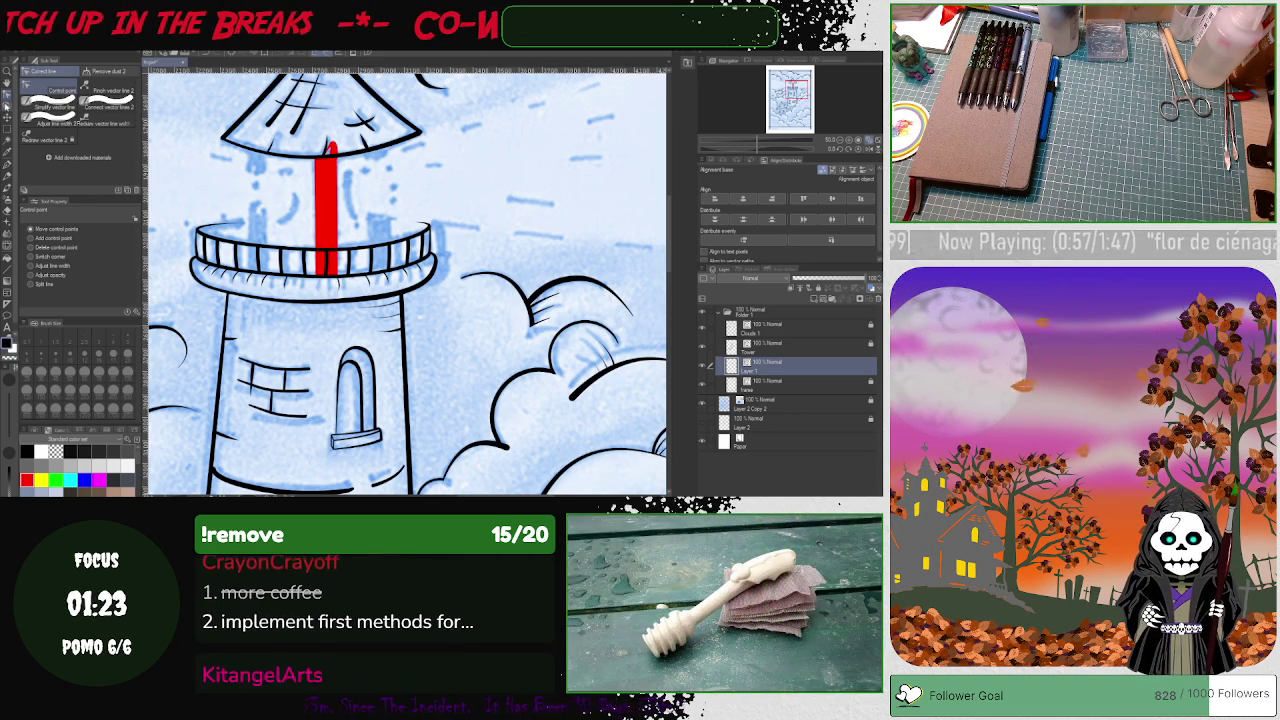
key("o")
left_click_drag(331, 151, 343, 118)
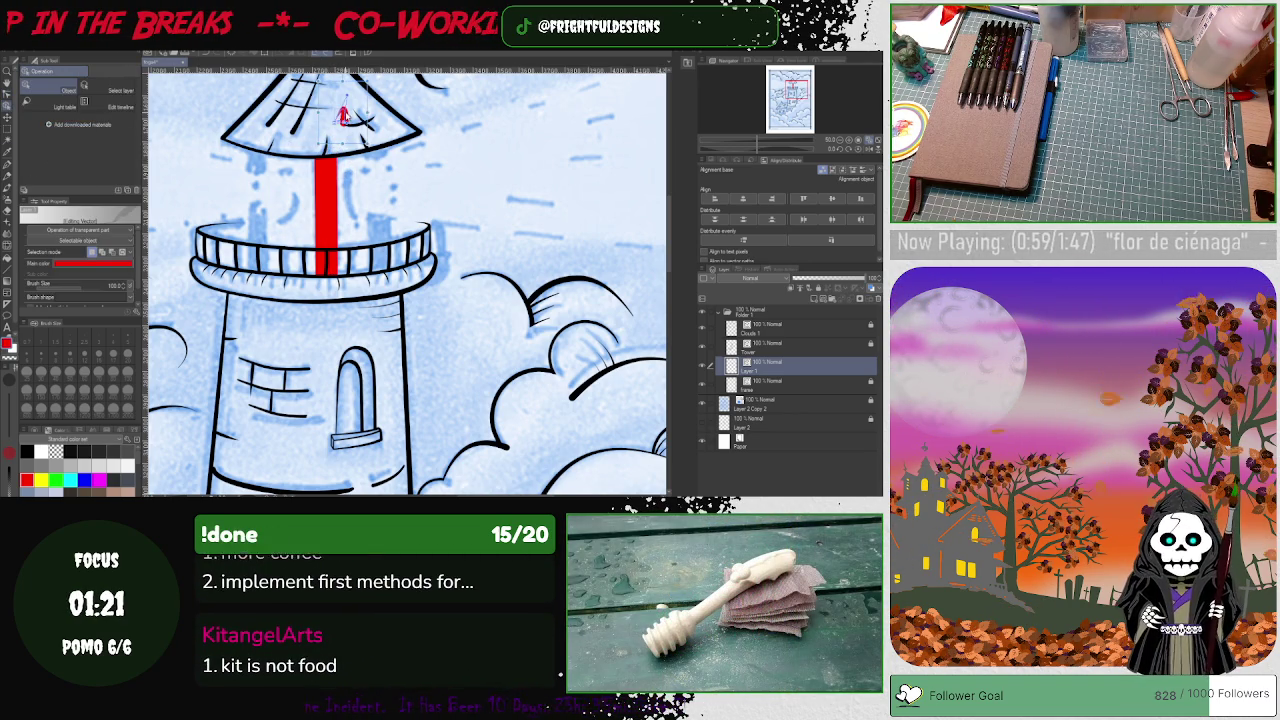
key("Delete")
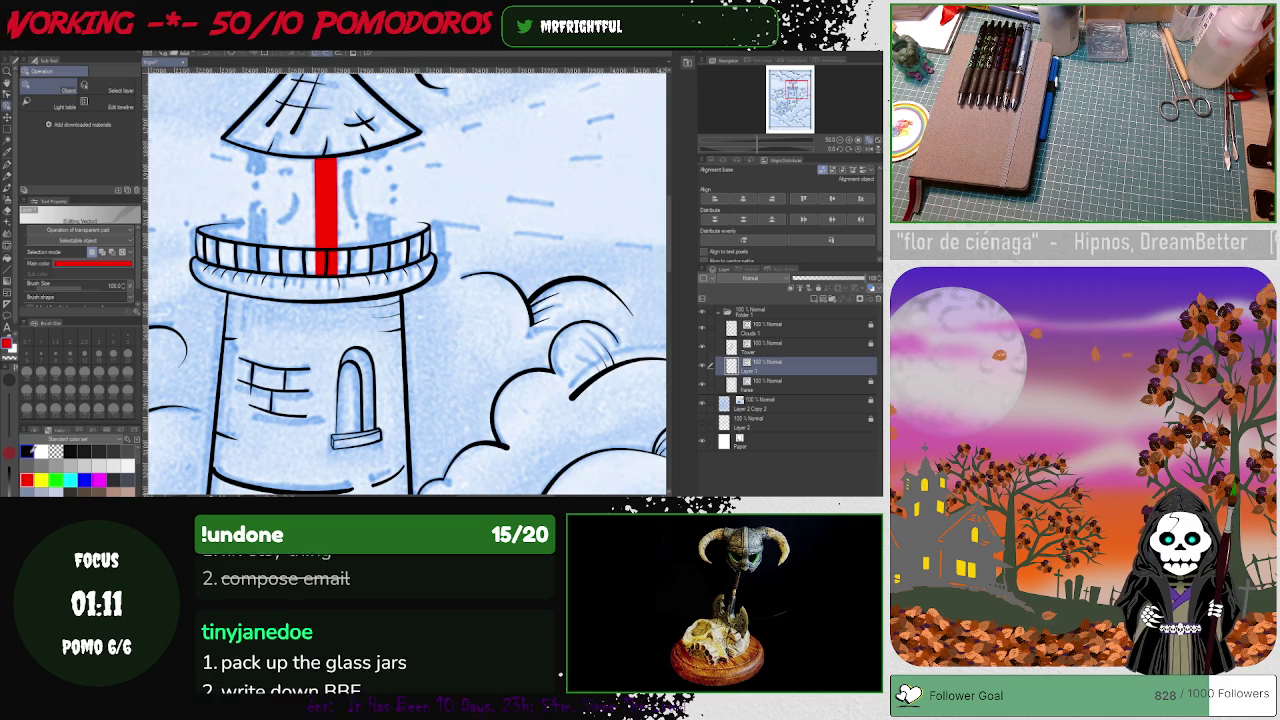
left_click(27, 451)
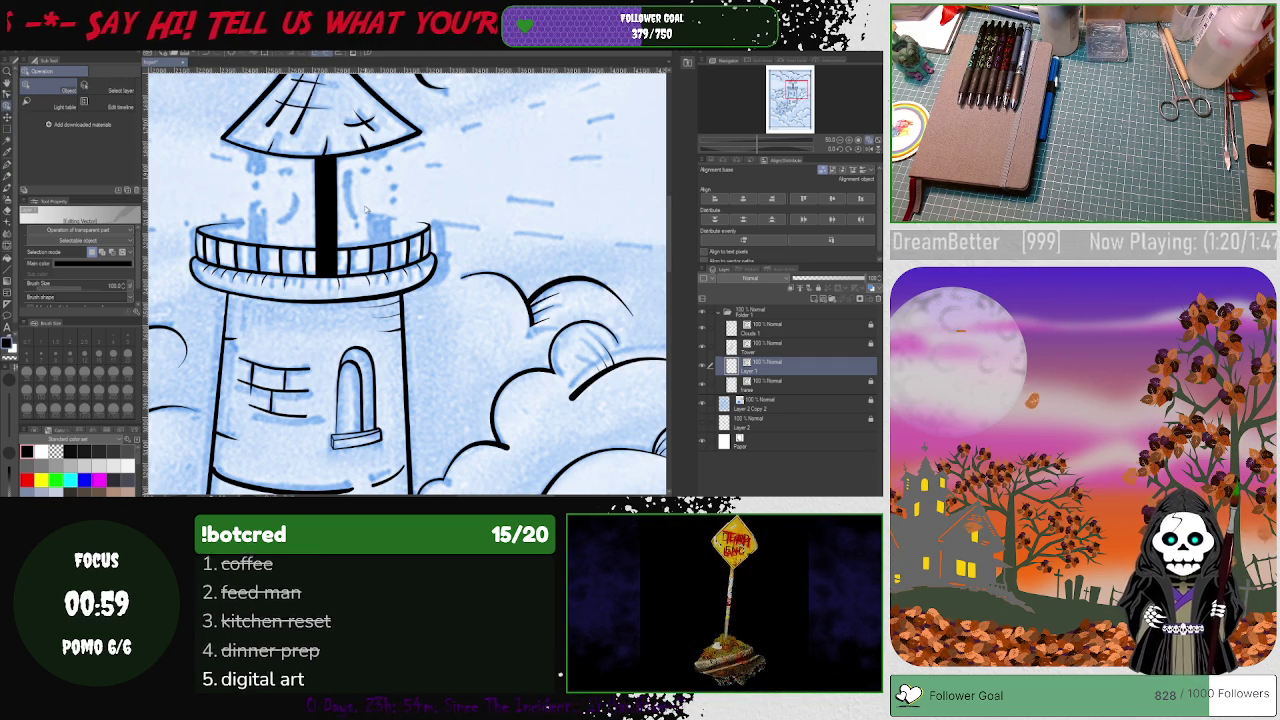
Step: Copy the black bar to the right side of the lantern room, thinned to brush size about 35
left_click(335, 217)
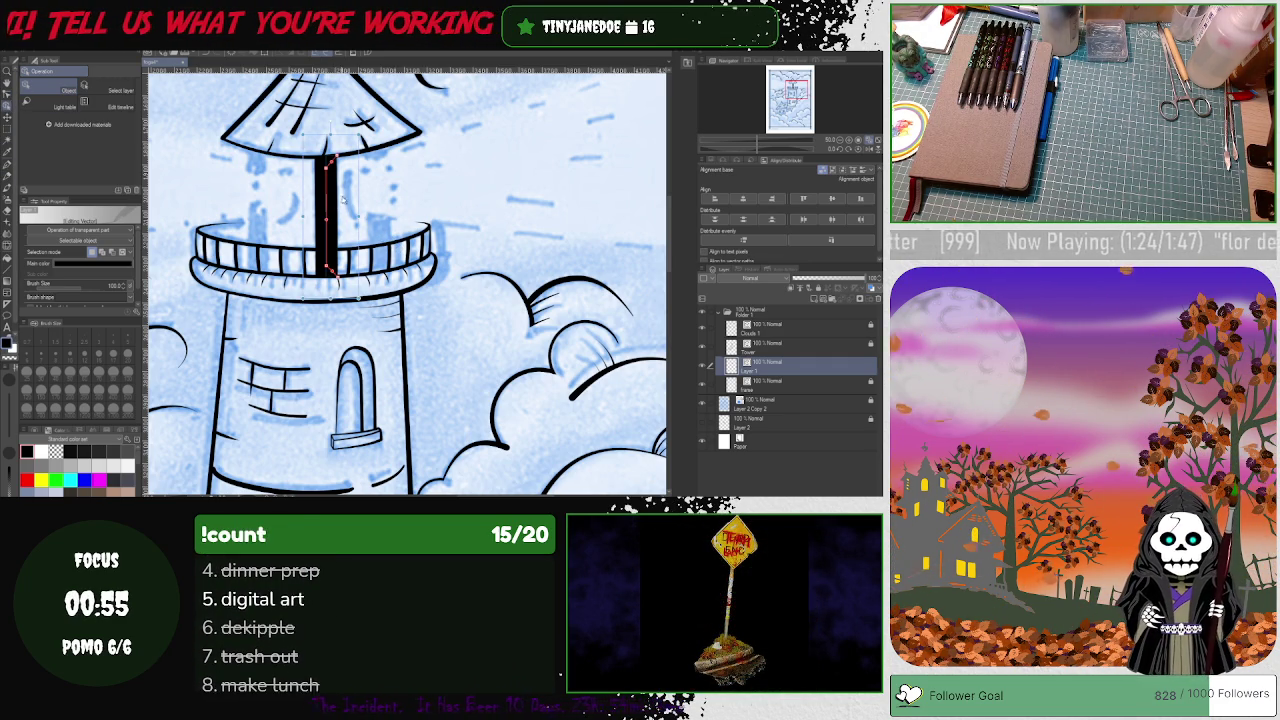
mouse_move(330, 205)
left_mouse_down()
mouse_move(393, 202)
mouse_move(380, 203)
left_mouse_up()
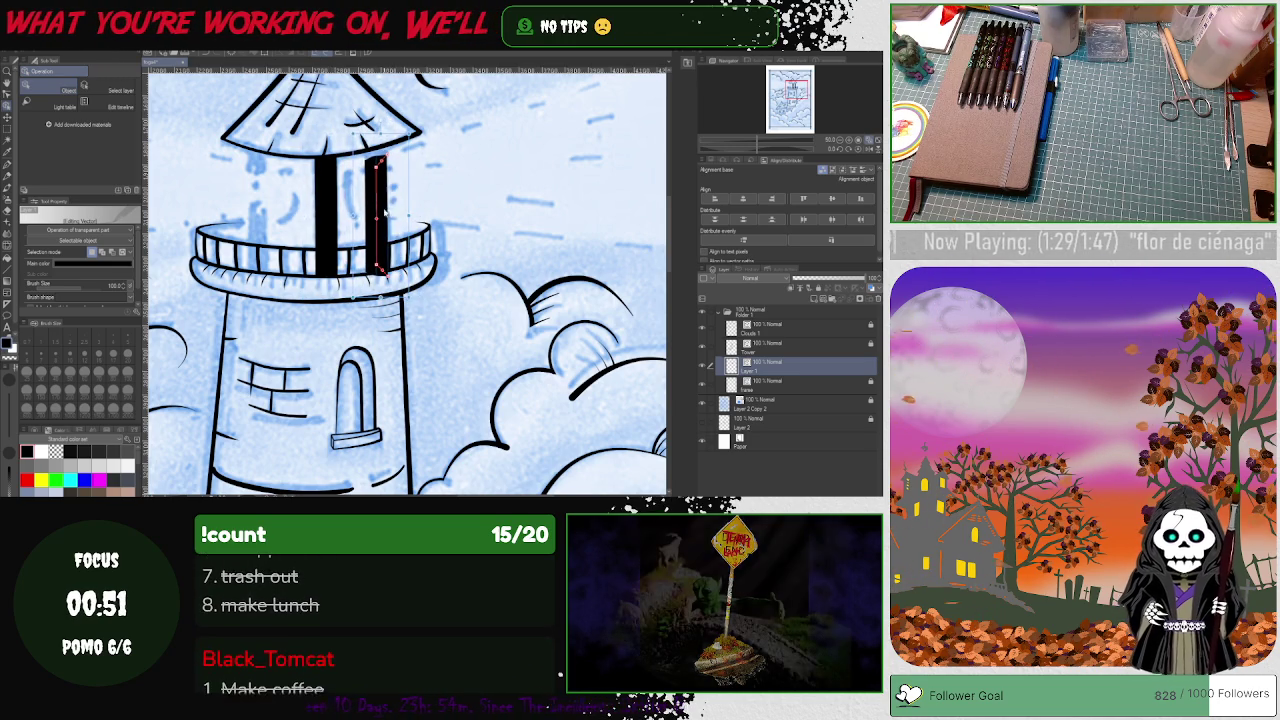
left_click_drag(110, 286, 79, 292)
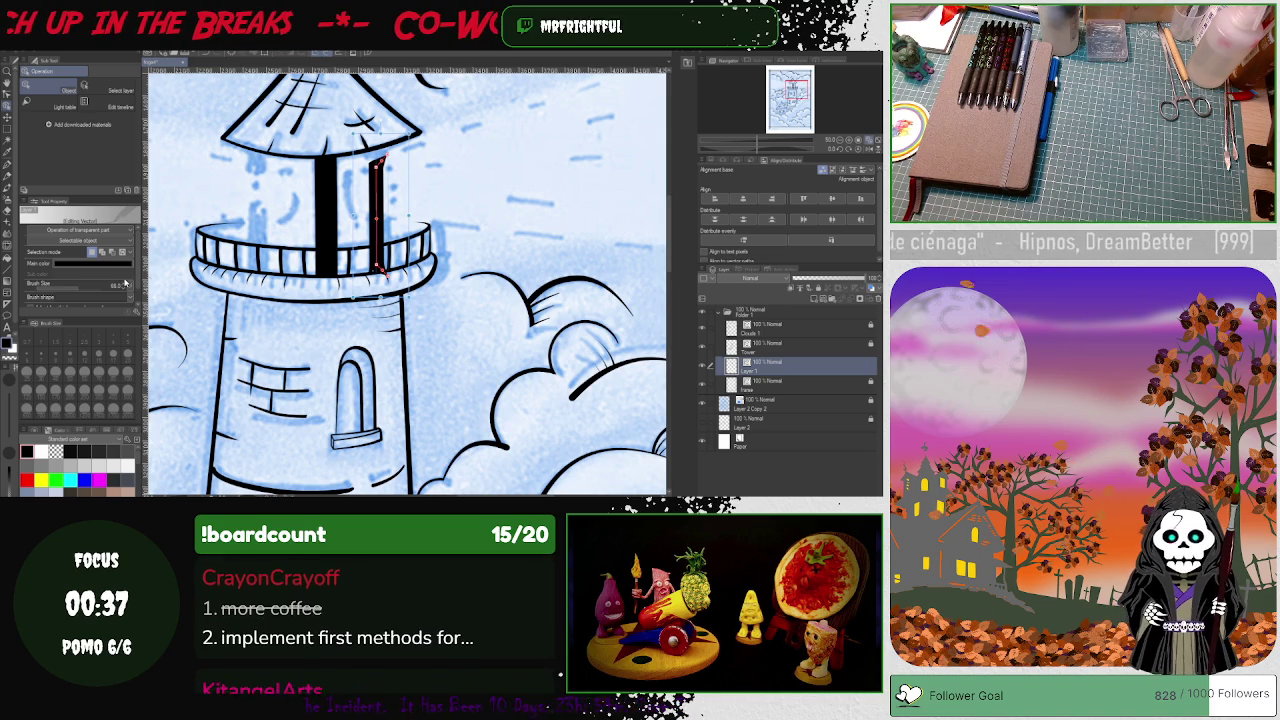
left_click_drag(378, 232, 385, 237)
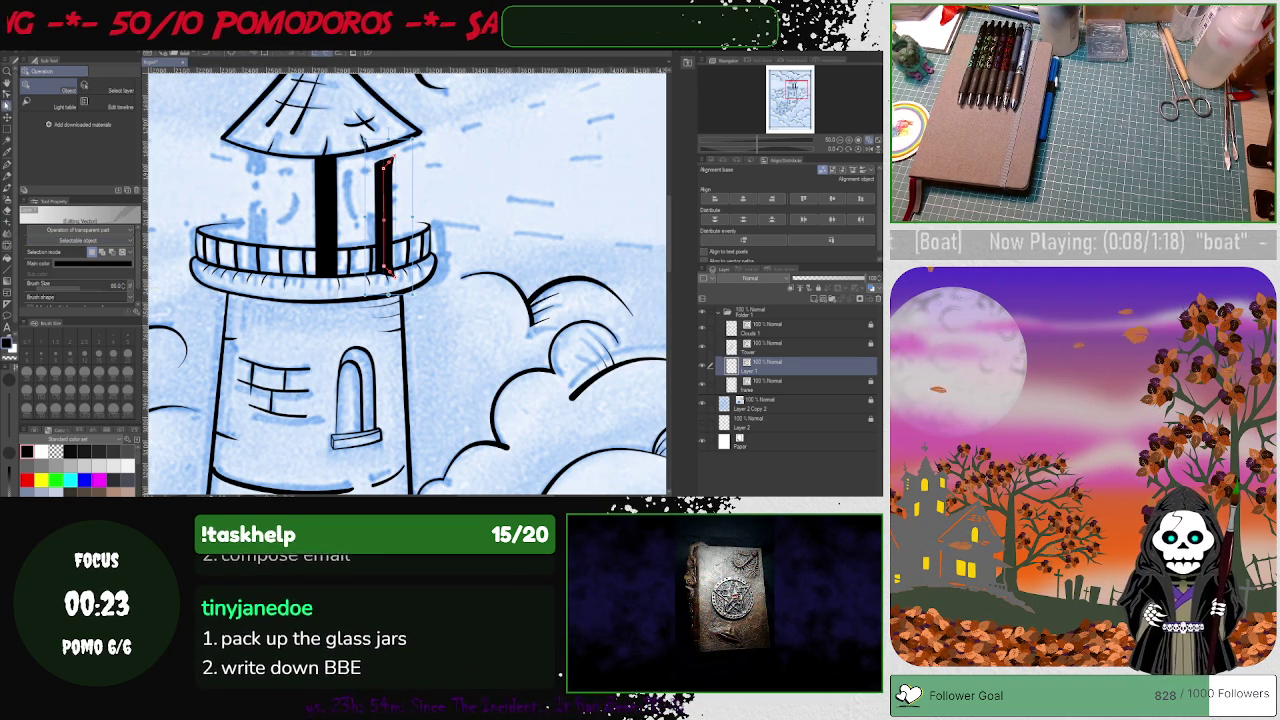
Step: Extend the right window bar's top point up to the roof
key("y")
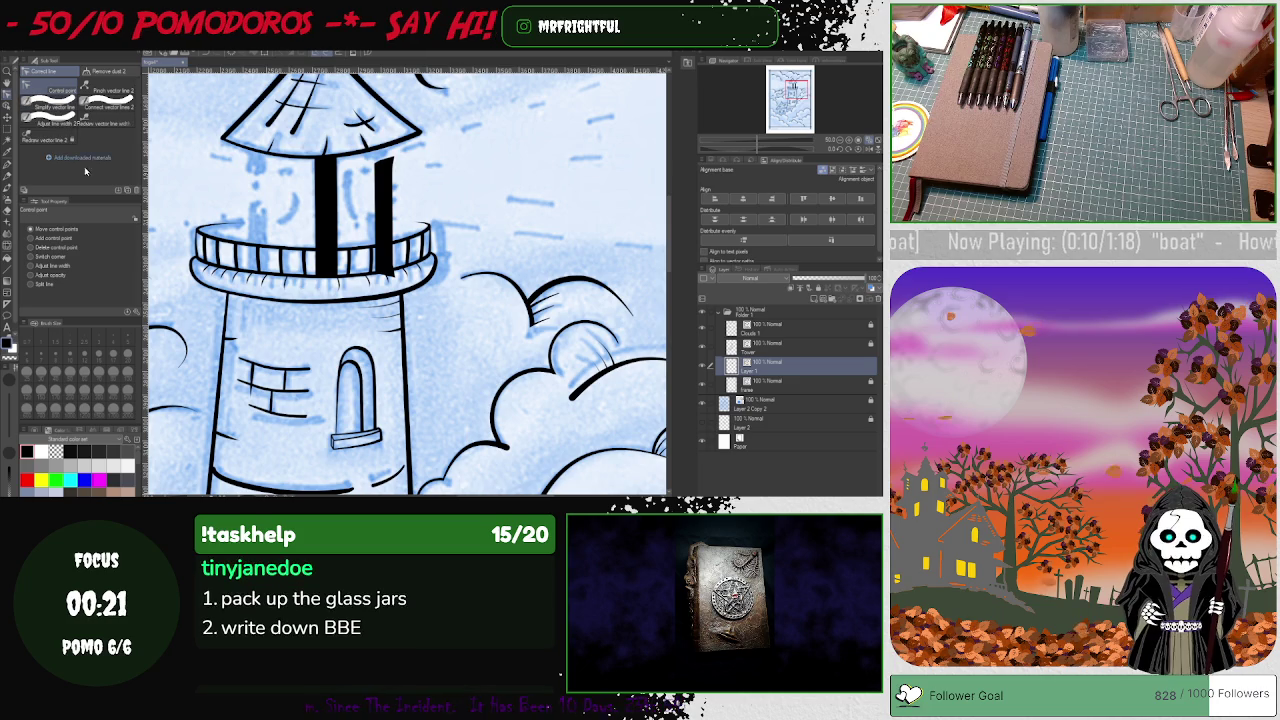
left_click(50, 247)
left_click(390, 160)
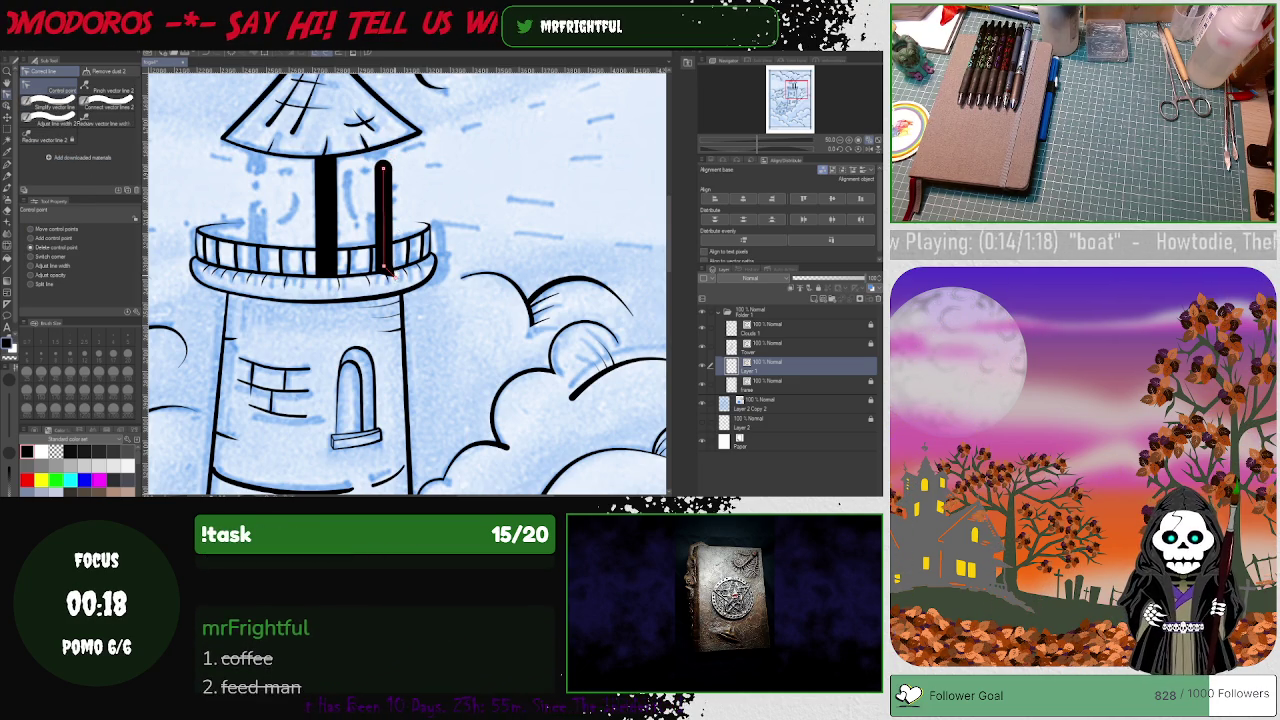
key("ctrl+z")
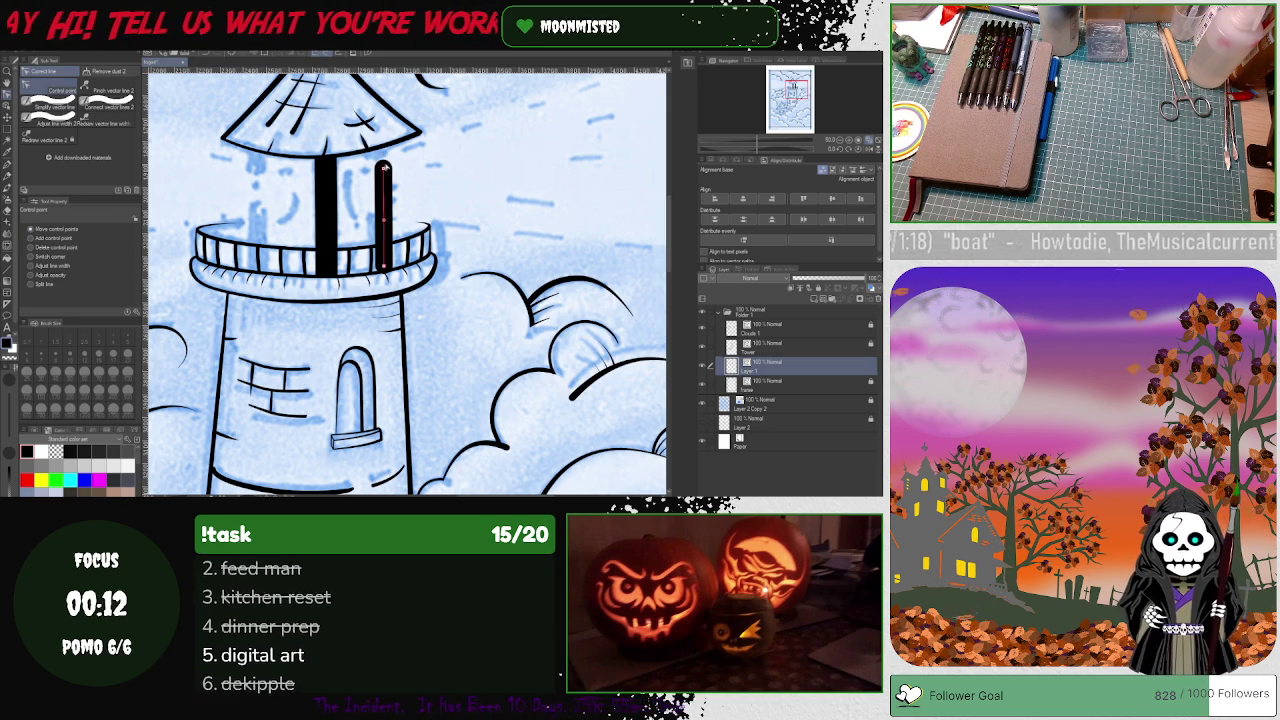
left_click_drag(383, 162, 381, 136)
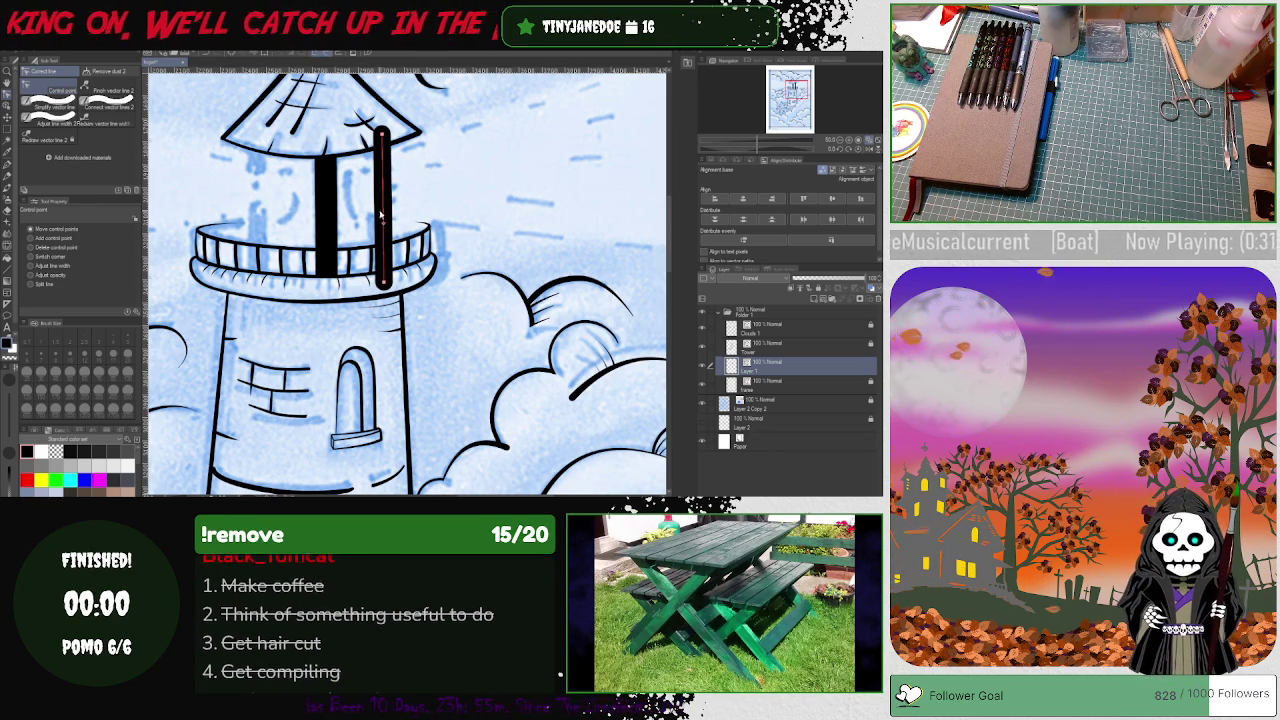
Step: Copy the right window bar to the left side of the lantern room
key("o")
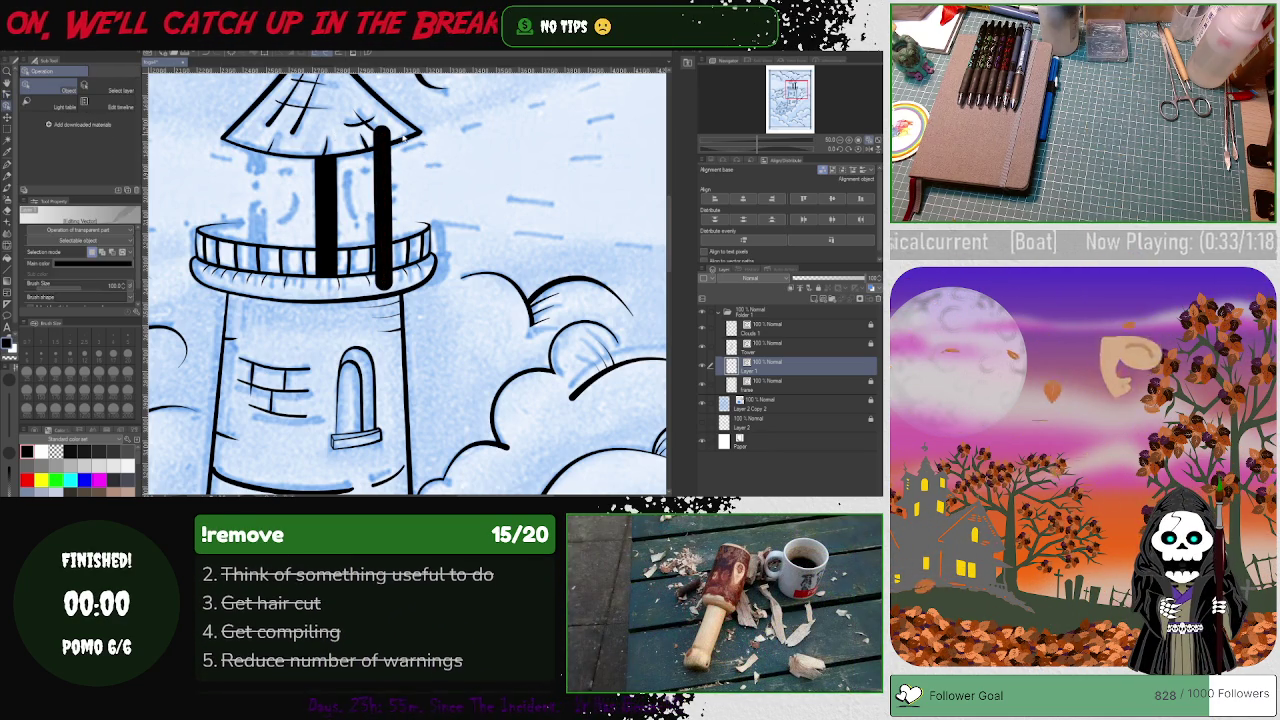
left_click(390, 200)
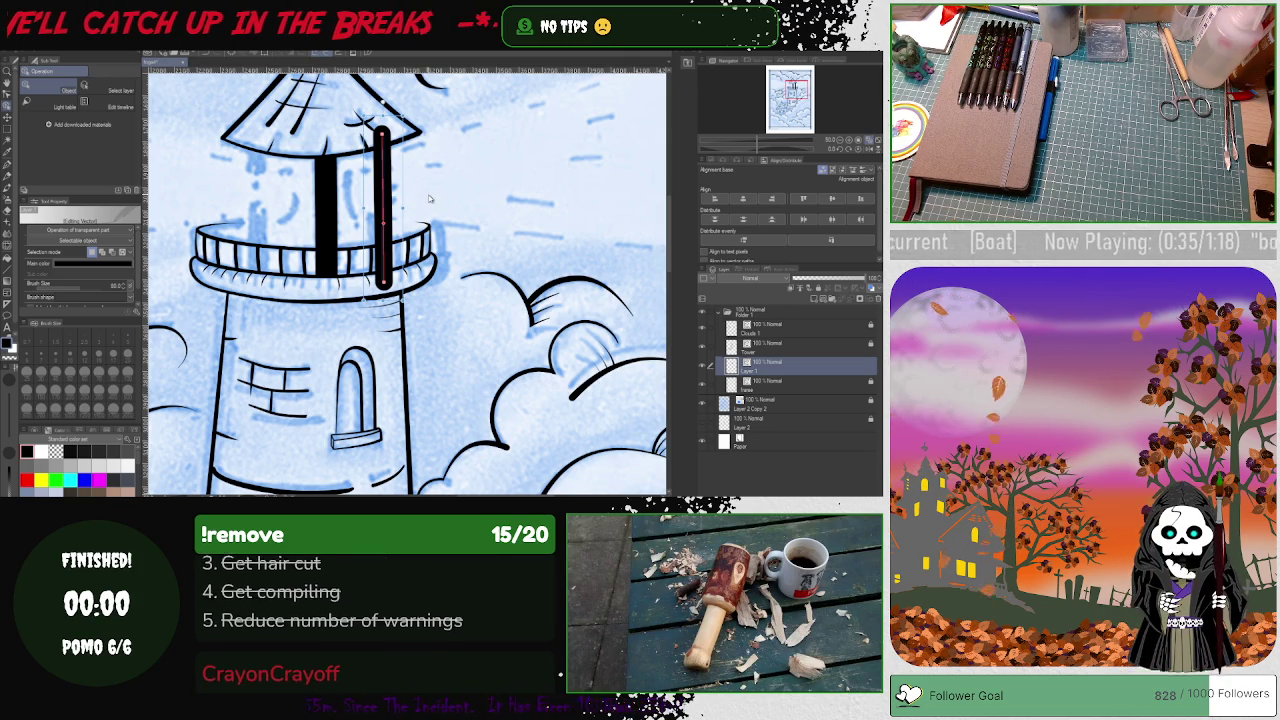
left_click_drag(390, 197, 255, 200)
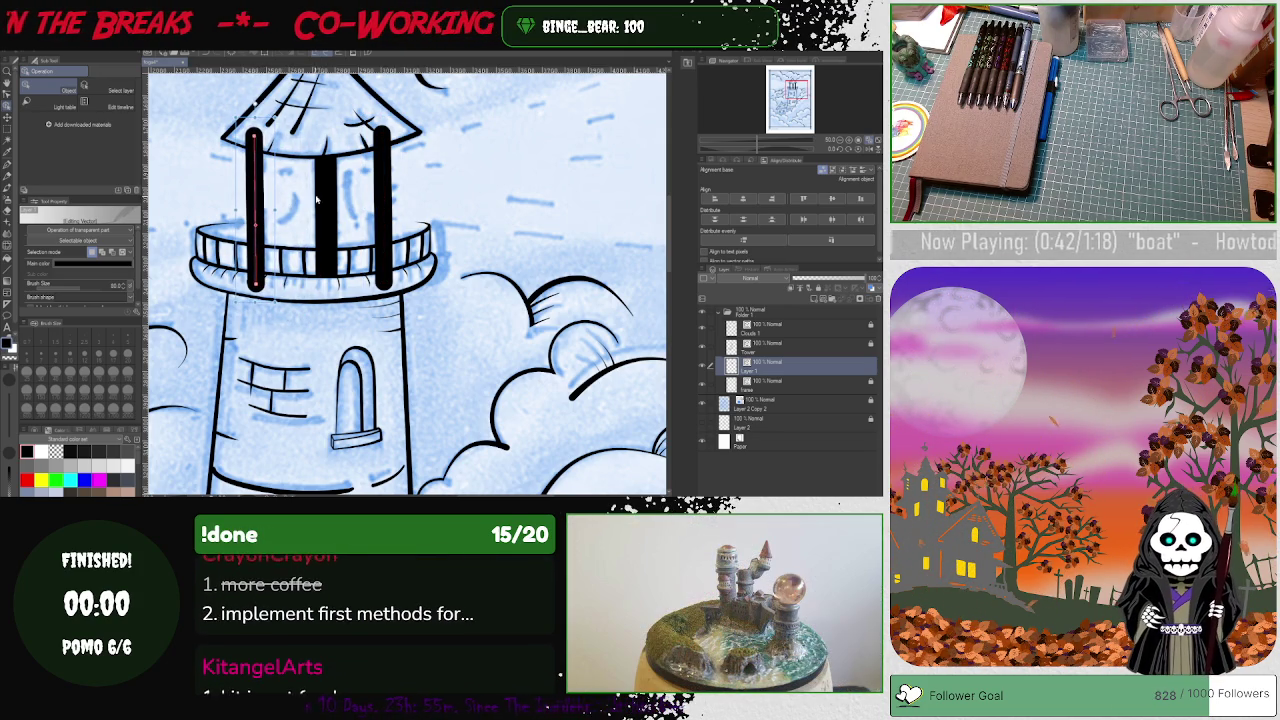
Step: Colour both outer bars red and erase the left bar's part below the railing
left_click(383, 200, "shift")
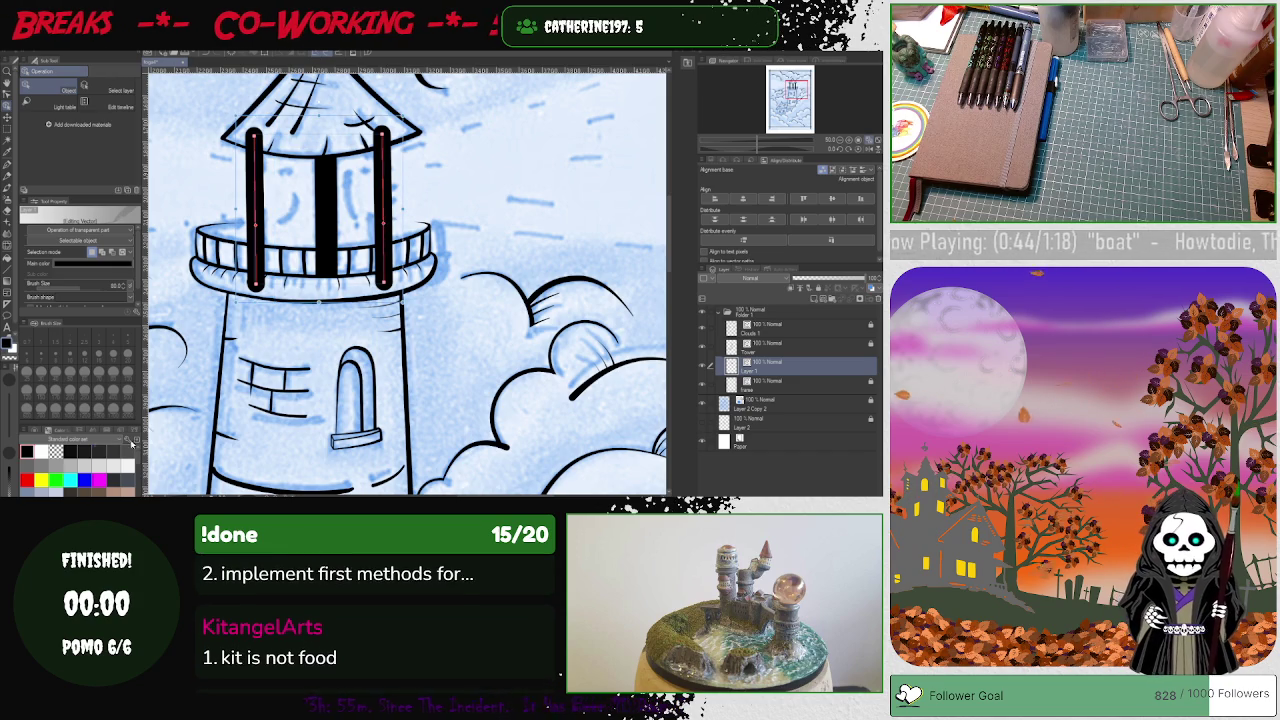
left_click(26, 479)
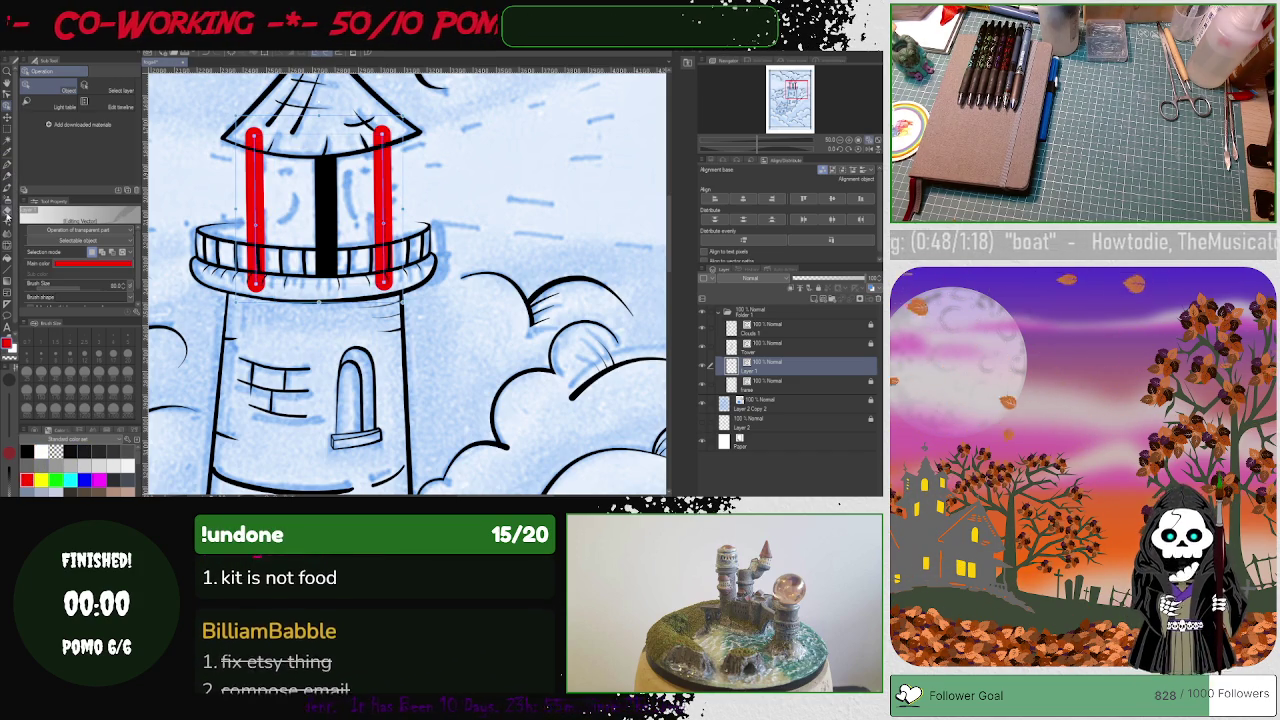
key("e")
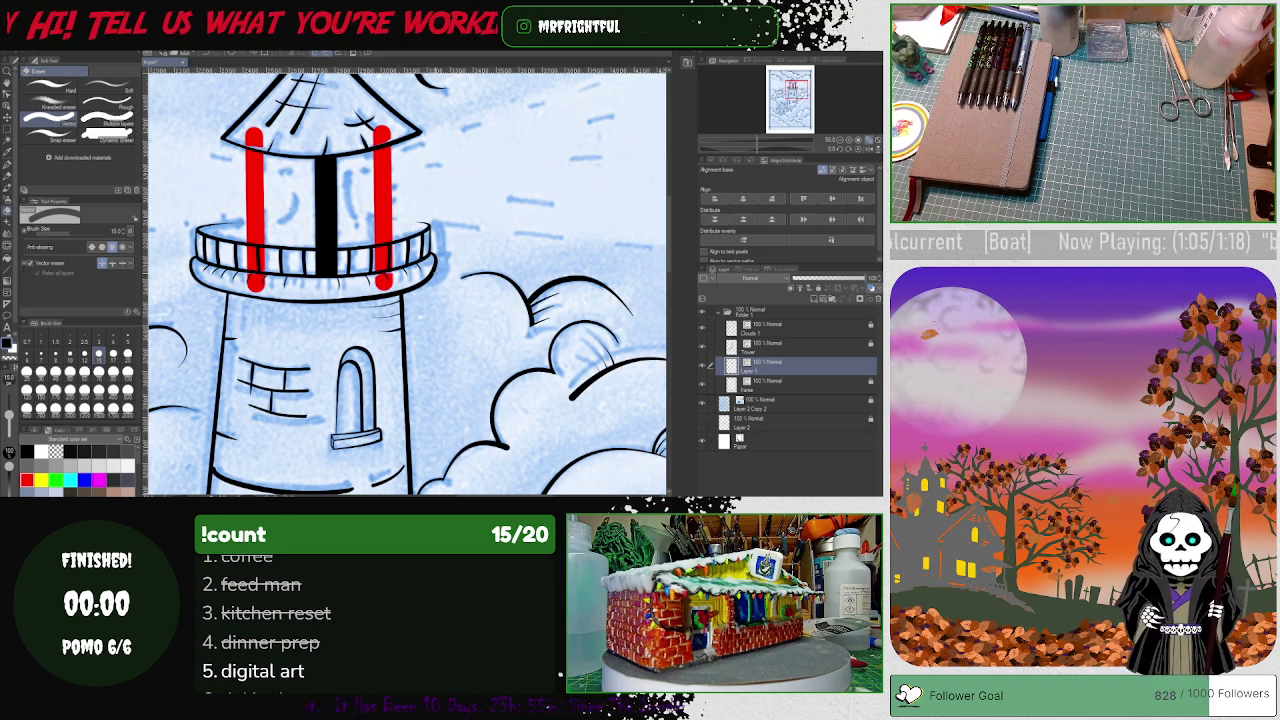
key("o")
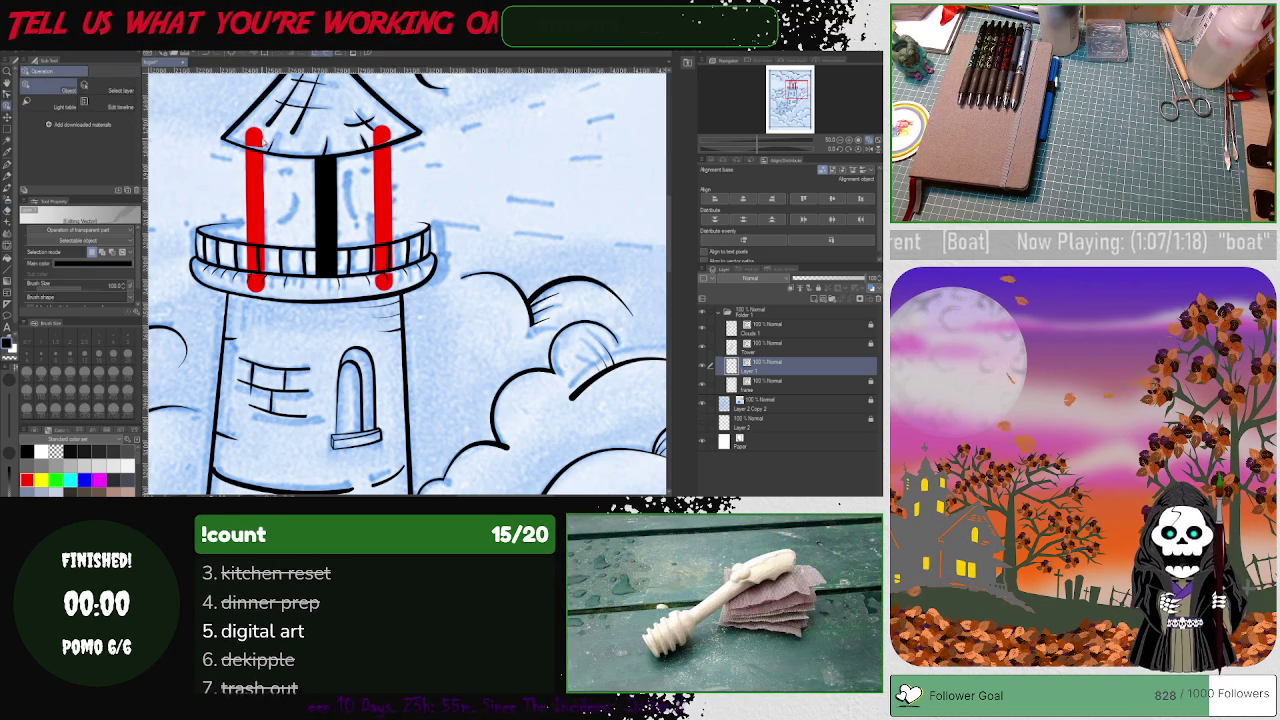
left_click(255, 142)
left_click(383, 133)
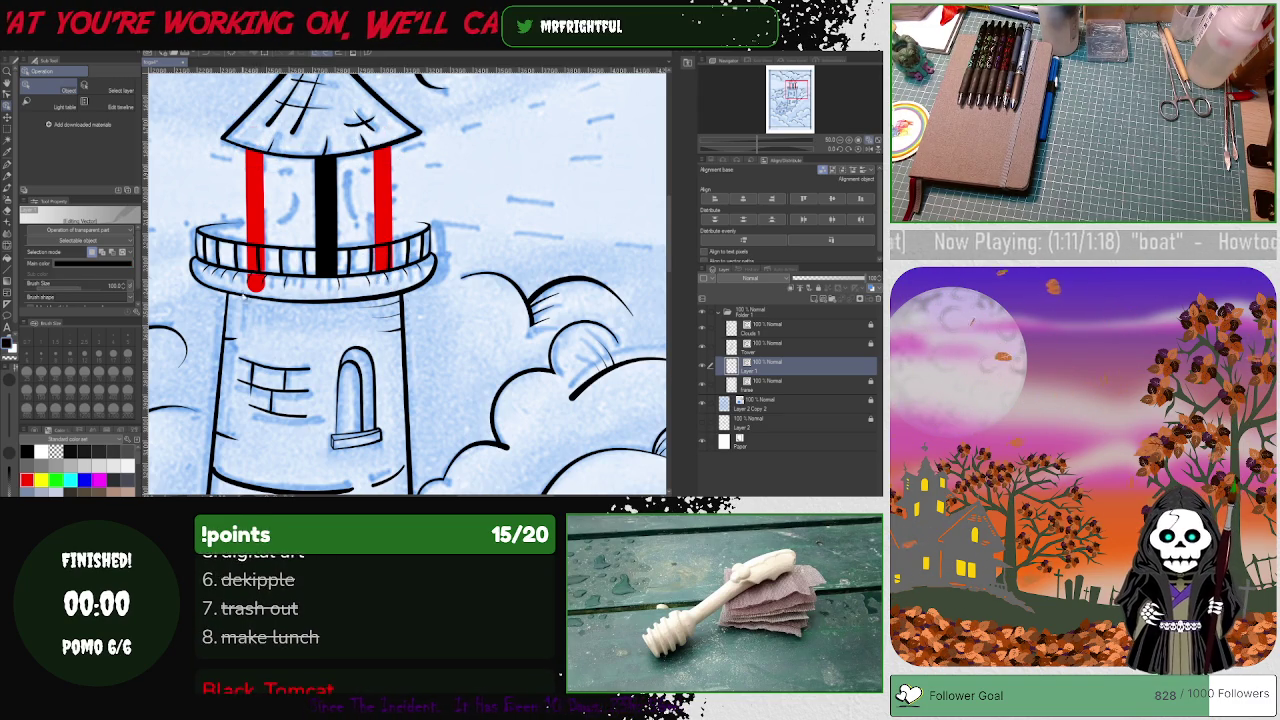
left_click_drag(258, 290, 250, 262)
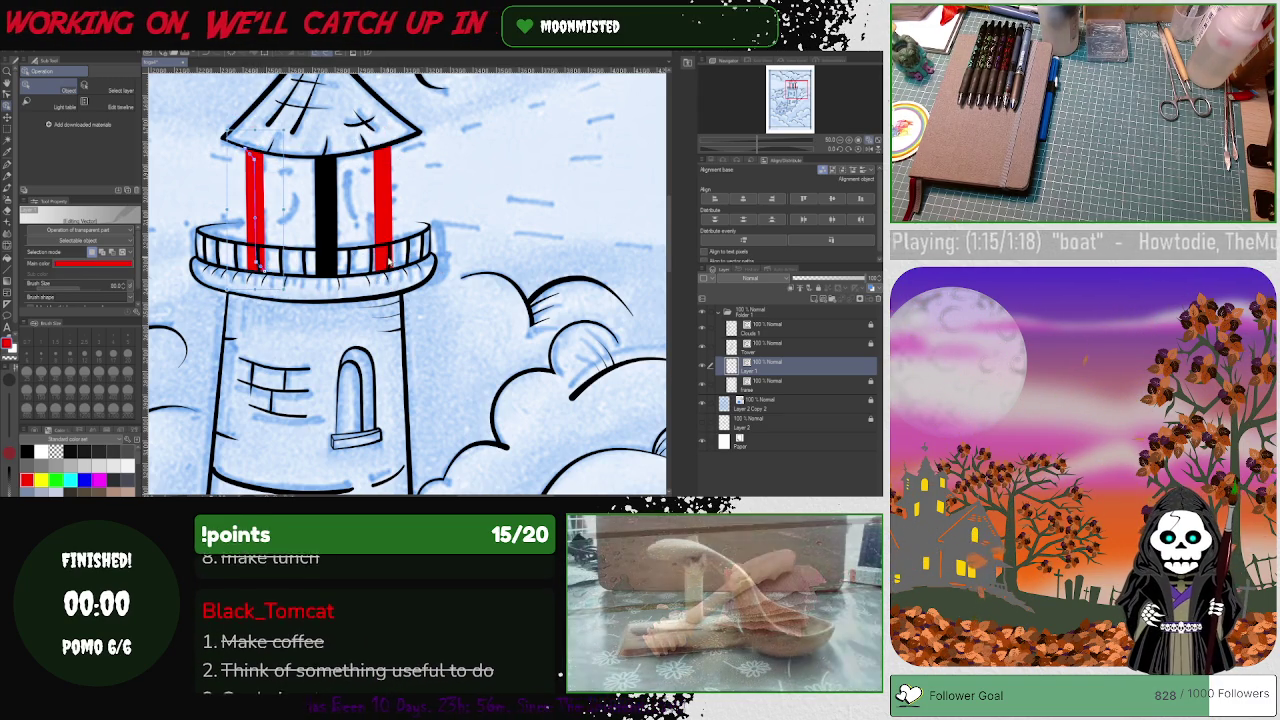
Step: Recolour the outer window bars black
left_click(327, 265)
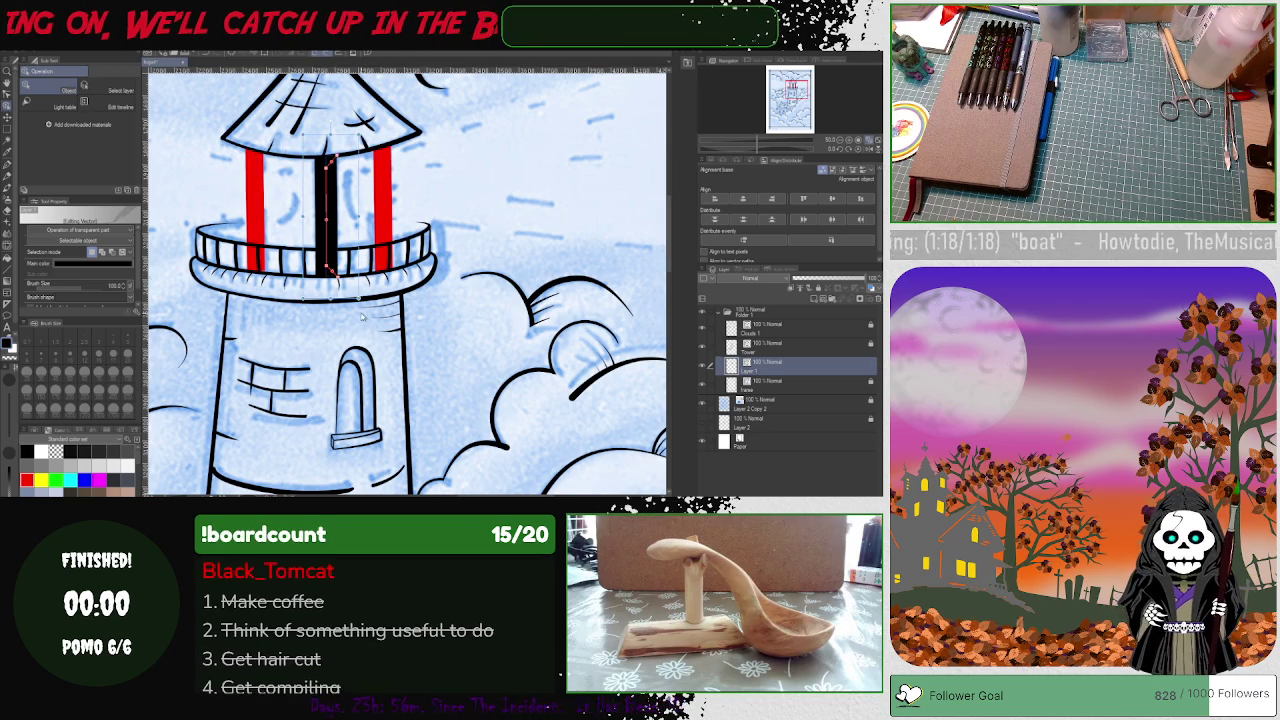
left_click(382, 200)
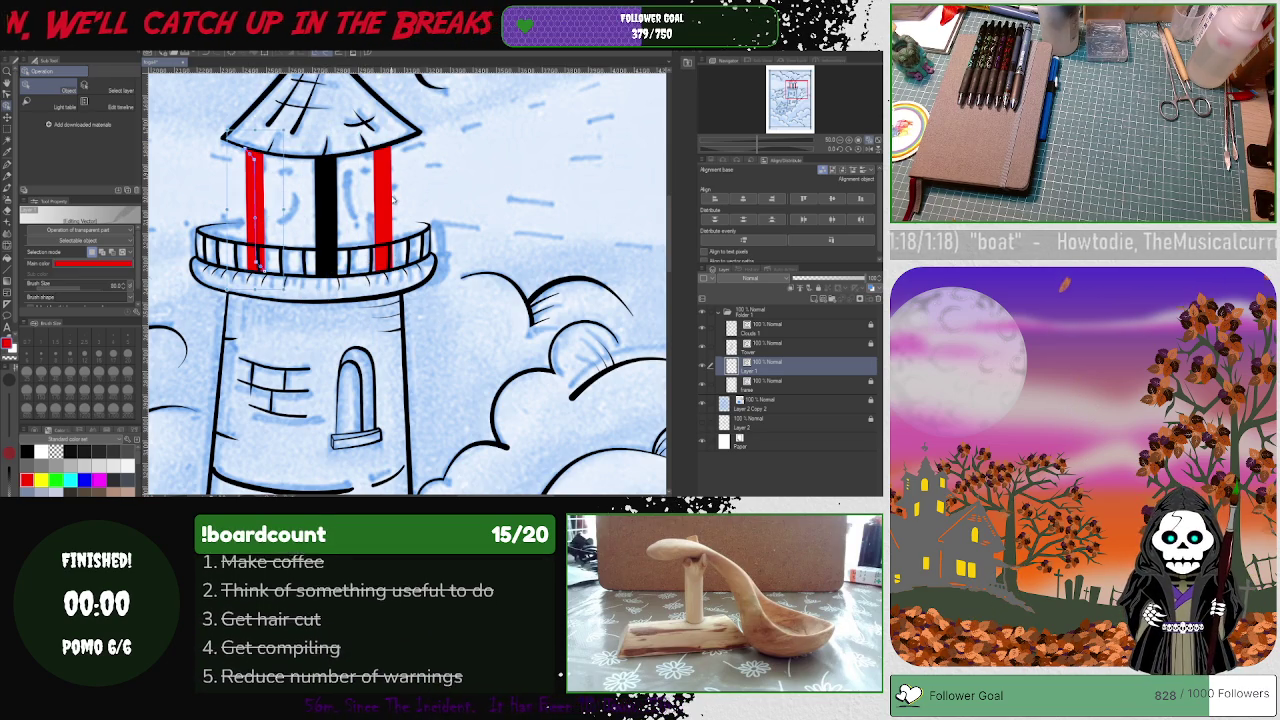
left_click(26, 451)
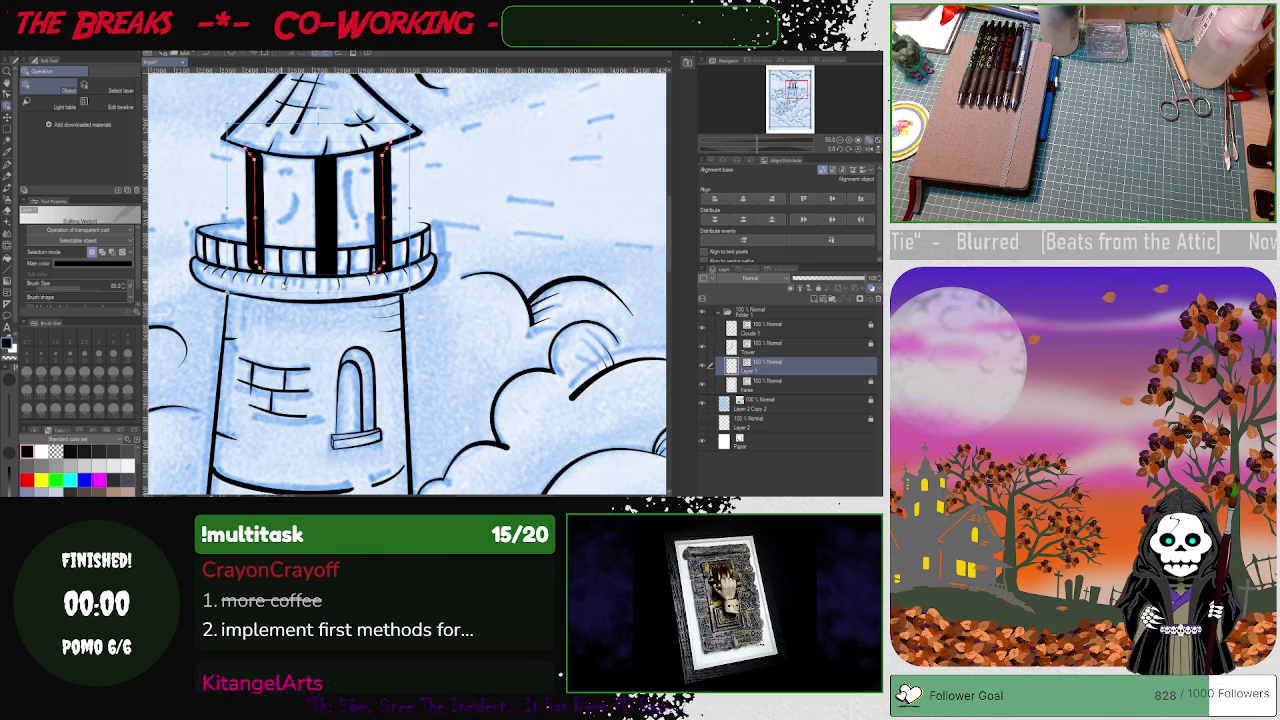
left_click(258, 268)
left_click(258, 266)
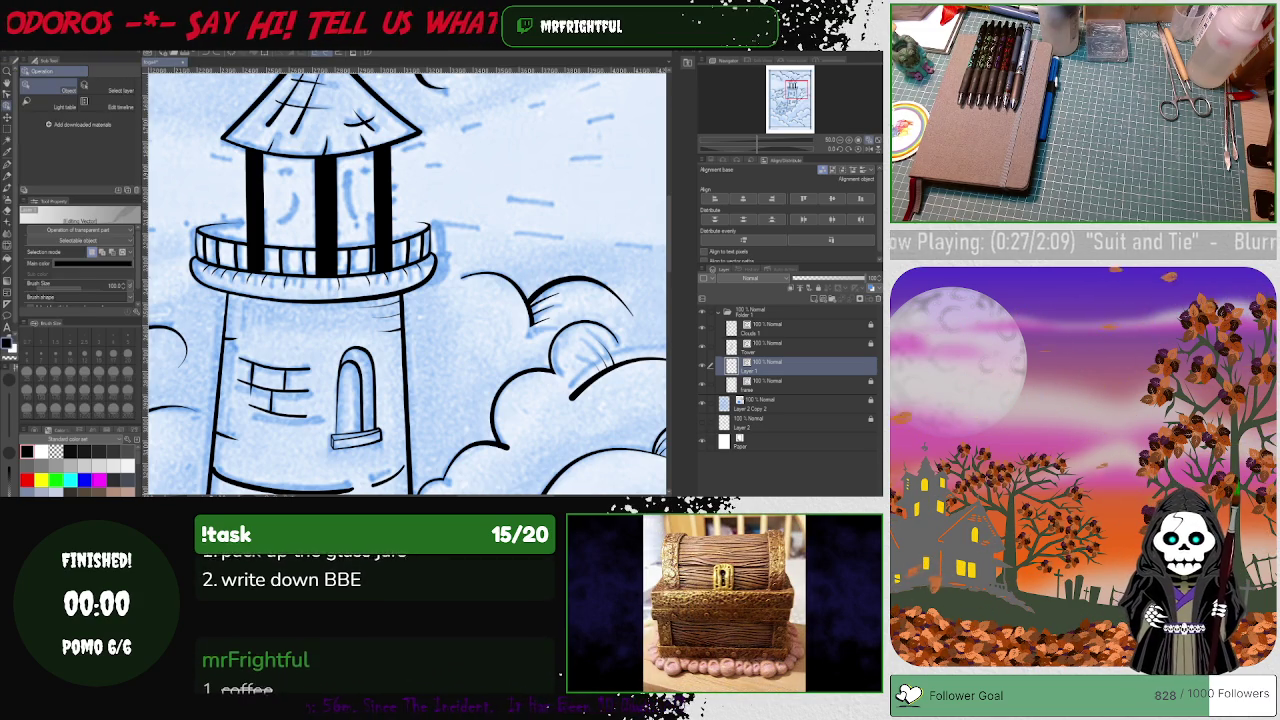
Step: Save the lighthouse drawing with Ctrl+S
key("ctrl+s")
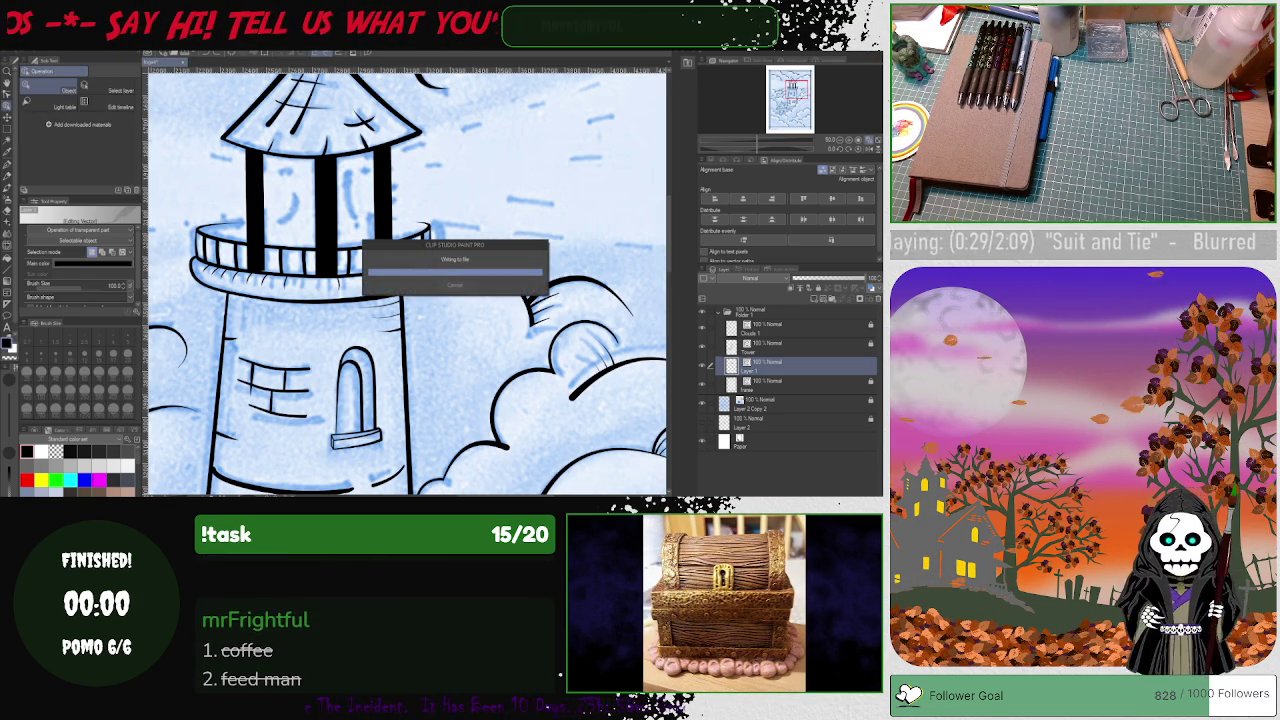